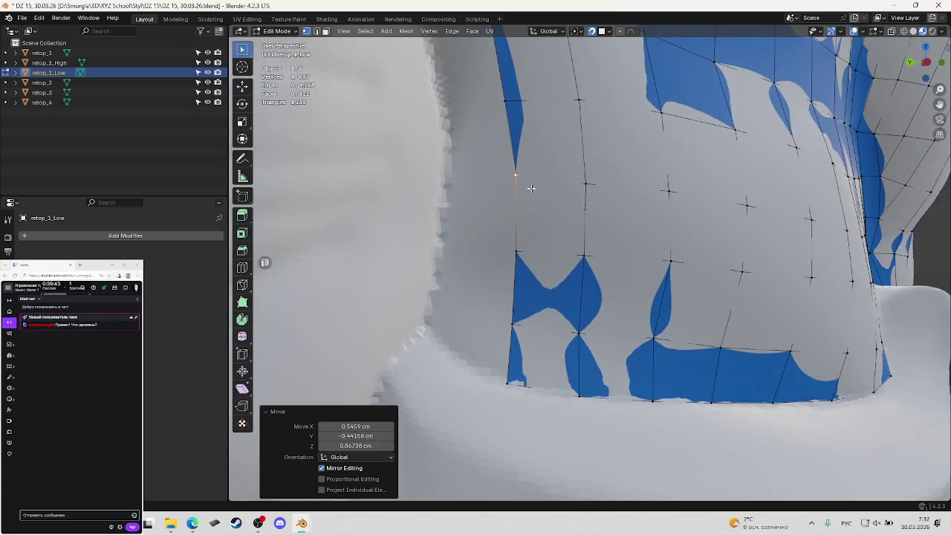
Select a vertex on the torso grid's left border, using edge and vertex selection modes.
key(2)
click(554, 191)
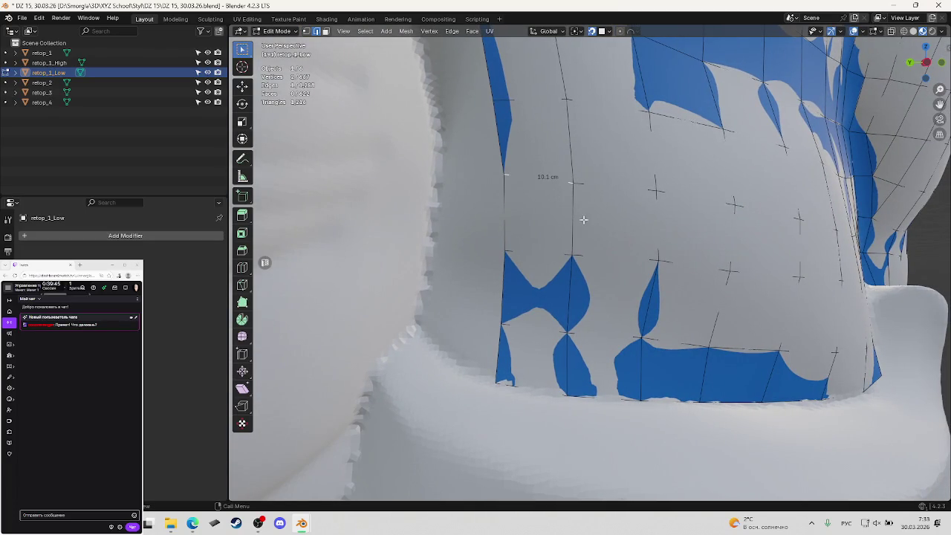
click(509, 208)
key(1)
click(509, 183)
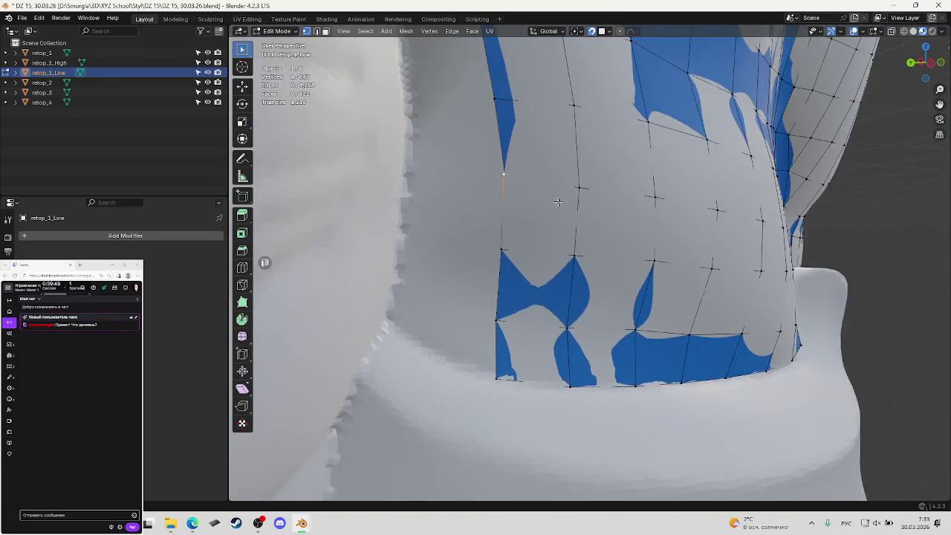
Move a torso grid vertex onto the high-poly surface for more even quads.
middle_drag(528, 188, 701, 273)
scroll(580, 220, down, 2)
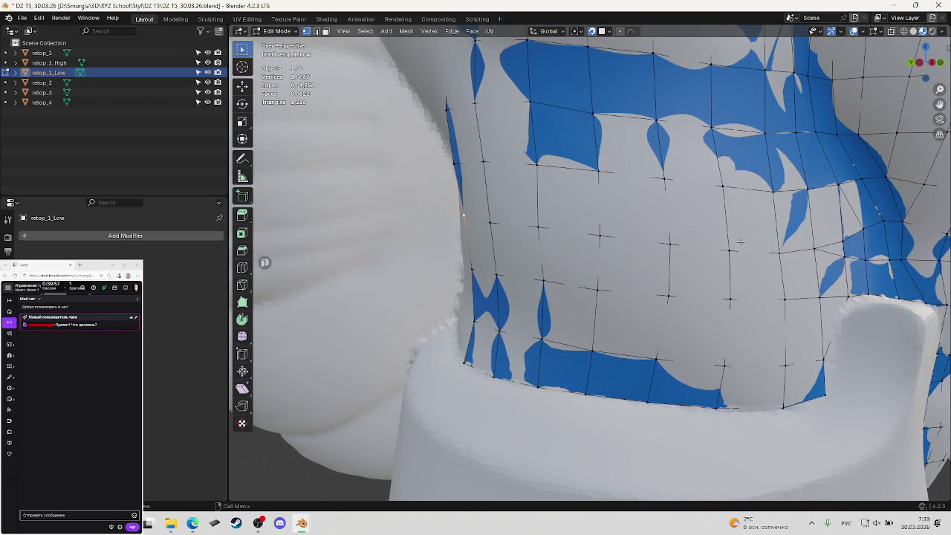
middle_drag(711, 231, 743, 241)
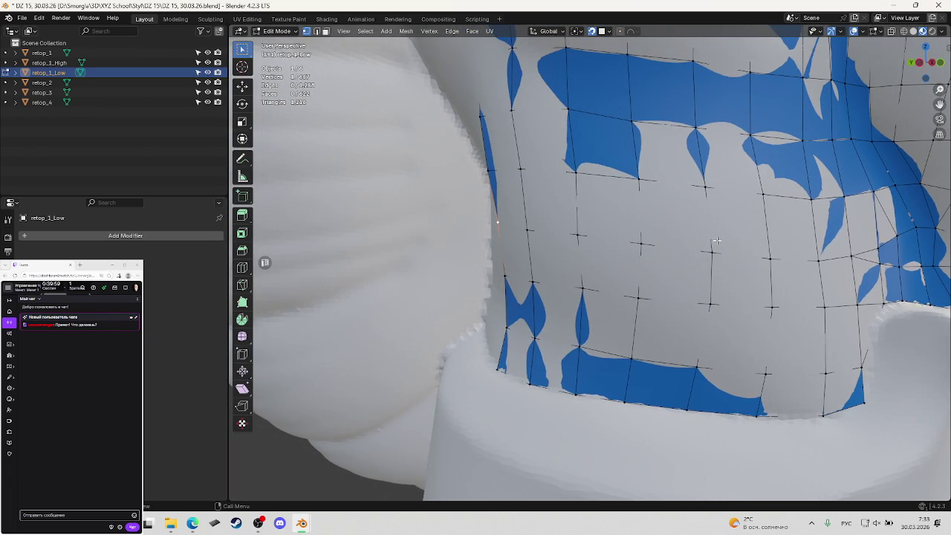
click(529, 228)
mouse_move(530, 228)
middle_down()
mouse_move(553, 236)
mouse_move(550, 246)
middle_up()
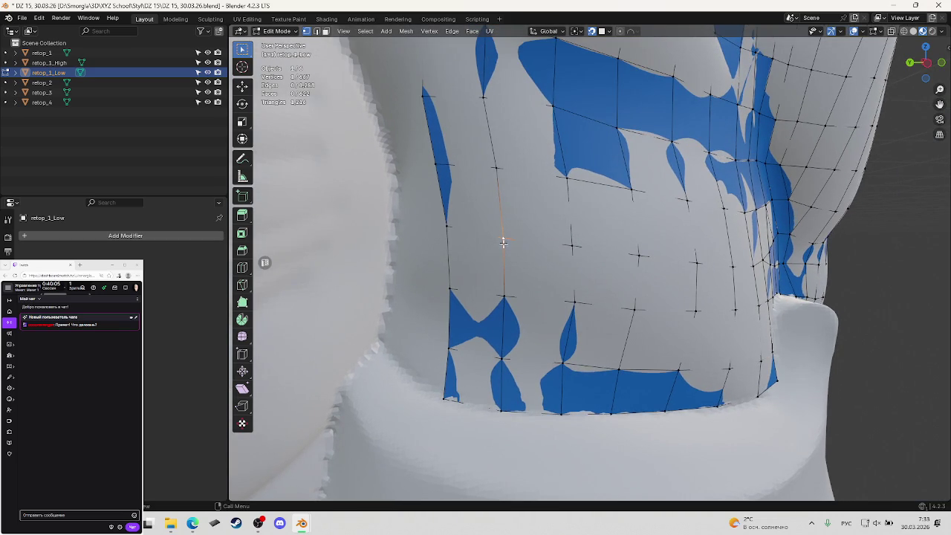
key(g)
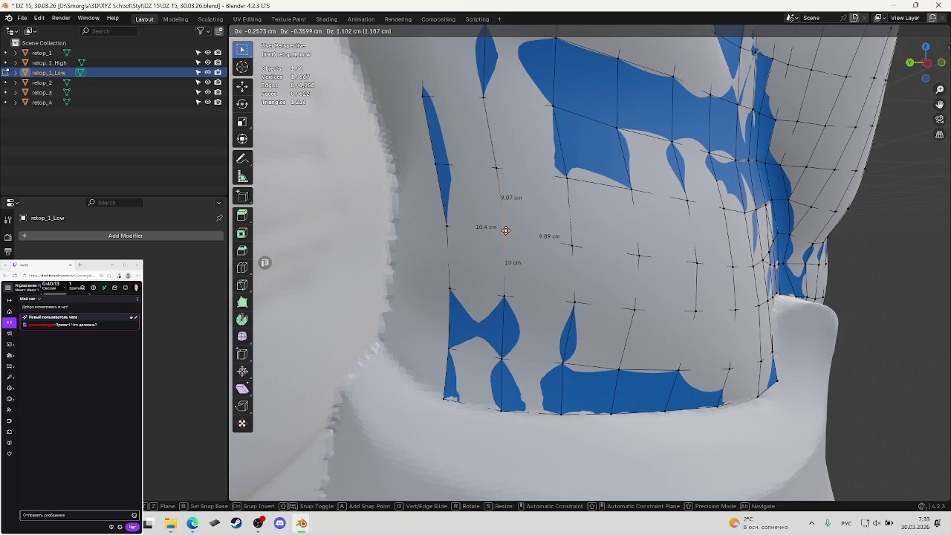
click(505, 231)
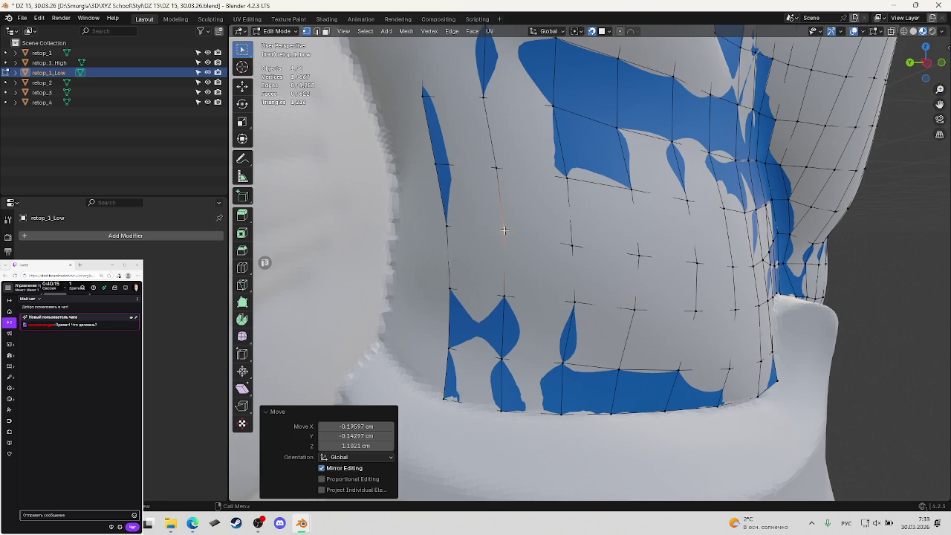
Snap the next torso vertex to a new spot on the high-poly surface.
click(571, 246)
key(g)
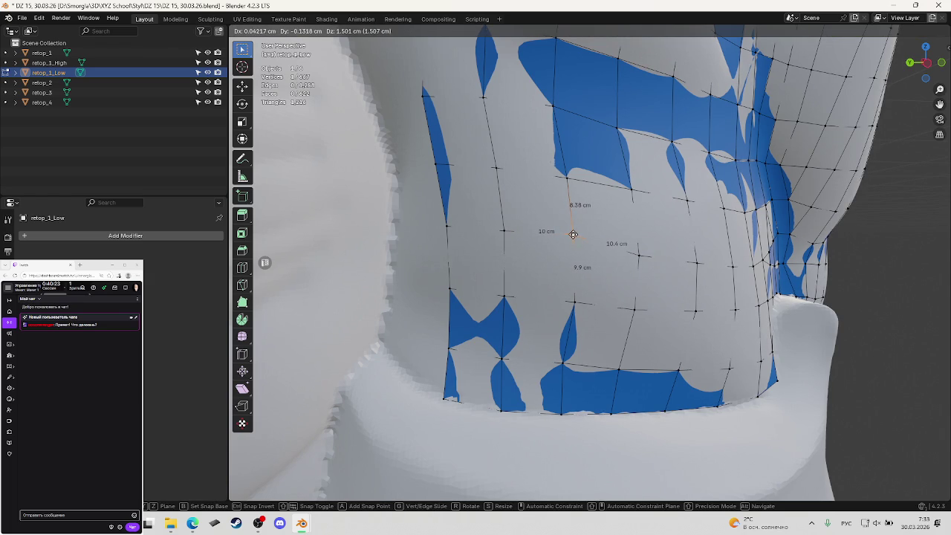
click(573, 235)
mouse_move(573, 234)
middle_down()
mouse_move(622, 249)
mouse_move(579, 240)
middle_up()
scroll(622, 249, up, 3)
scroll(611, 263, down, 2)
Refine that vertex's position, shifting it about X 0.15 cm and Z 1.91 cm.
key(g)
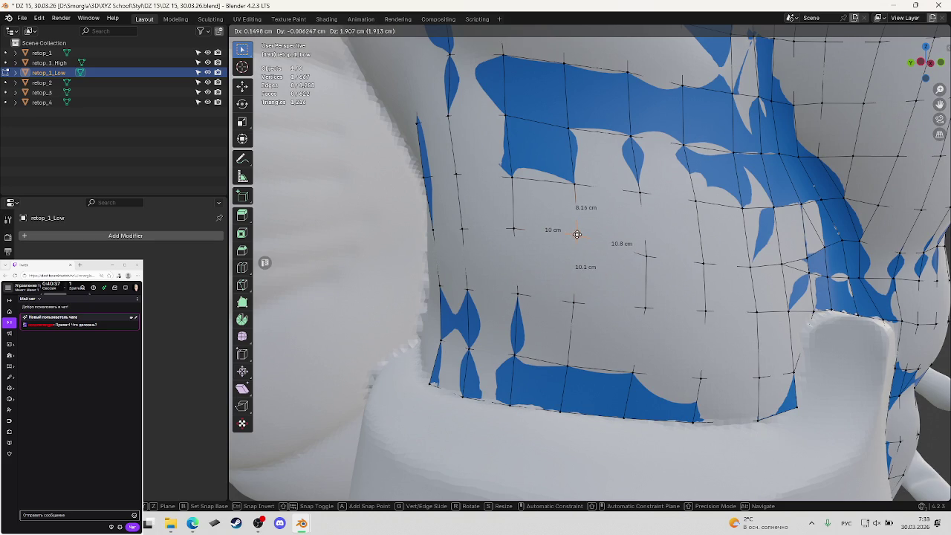
click(577, 233)
middle_drag(584, 235, 601, 257)
scroll(587, 245, down, 2)
scroll(587, 245, down, 2)
scroll(587, 241, up, 6)
scroll(586, 231, down, 2)
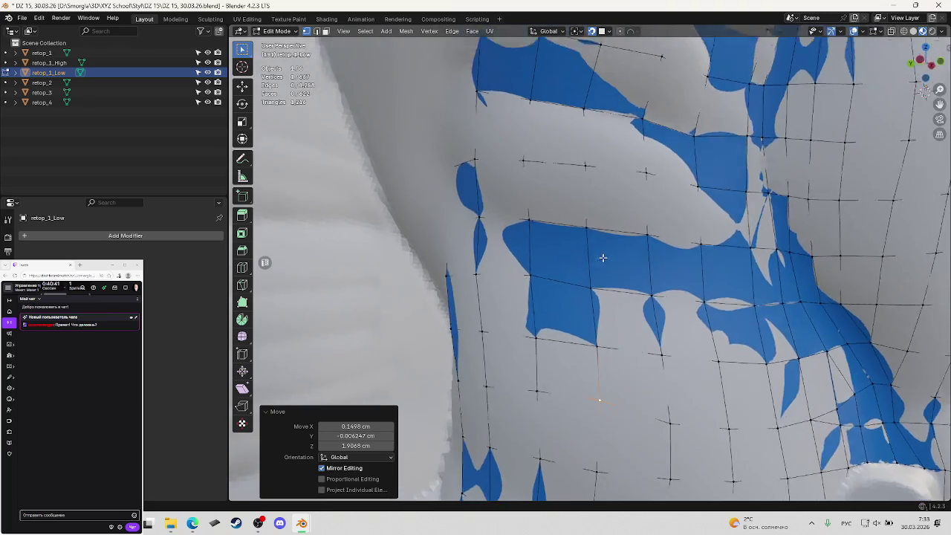
Save the blend file.
scroll(601, 257, down, 2)
scroll(637, 285, up, 5)
scroll(624, 281, down, 1)
scroll(614, 279, down, 2)
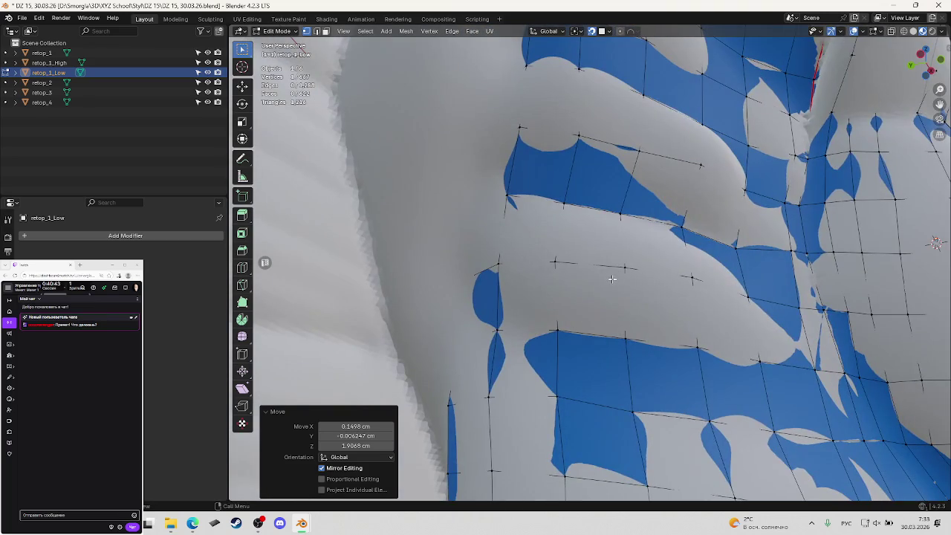
key(ctrl+s)
Reposition a selected edge on the torso grid along the surface.
scroll(612, 278, down, 2)
mouse_move(615, 286)
middle_down()
mouse_move(626, 270)
mouse_move(647, 306)
middle_up()
scroll(626, 267, up, 1)
click(646, 307)
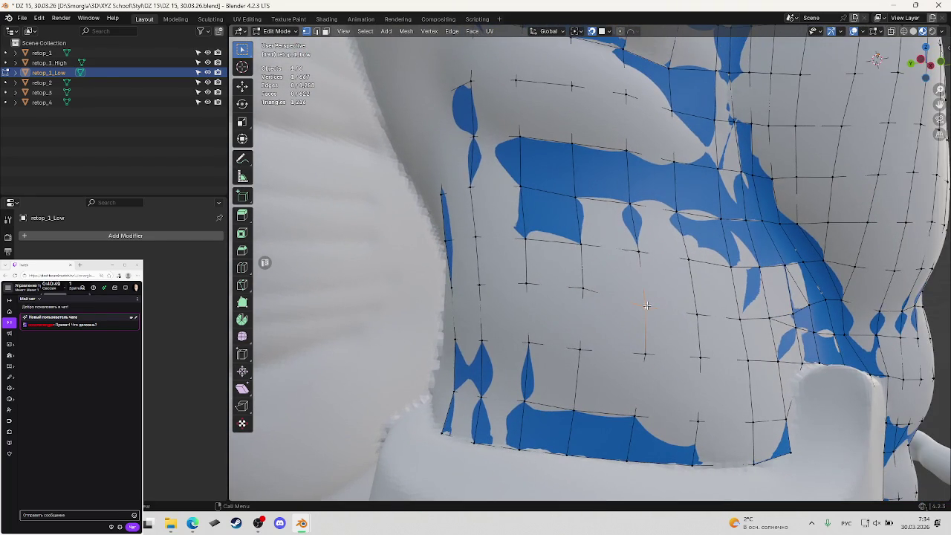
key(g)
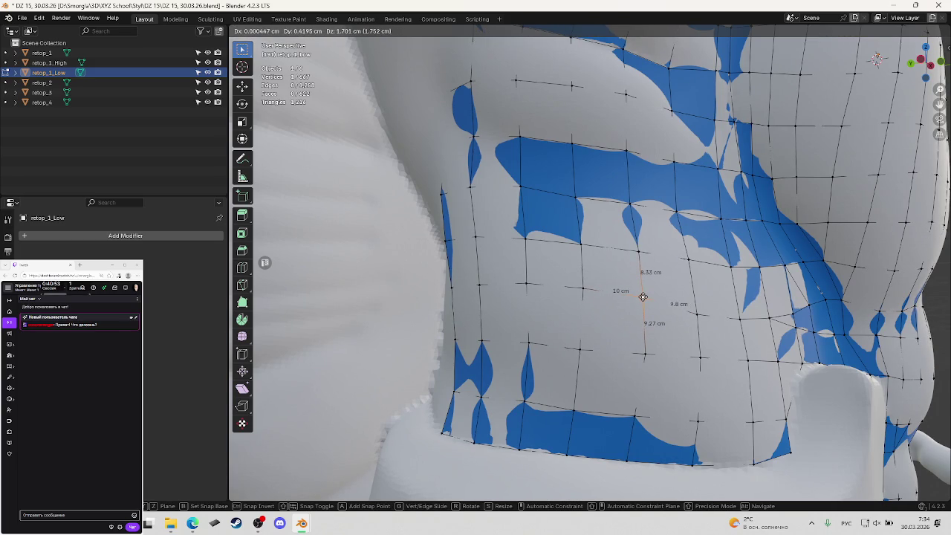
click(643, 292)
Move two more torso vertices to even out the edge lengths.
mouse_move(644, 292)
middle_down()
mouse_move(646, 302)
mouse_move(649, 277)
middle_up()
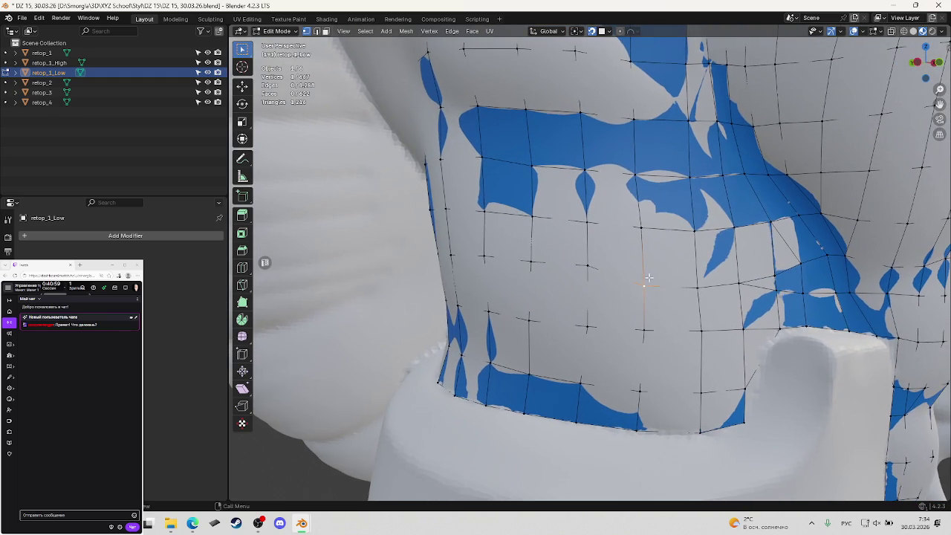
key(g)
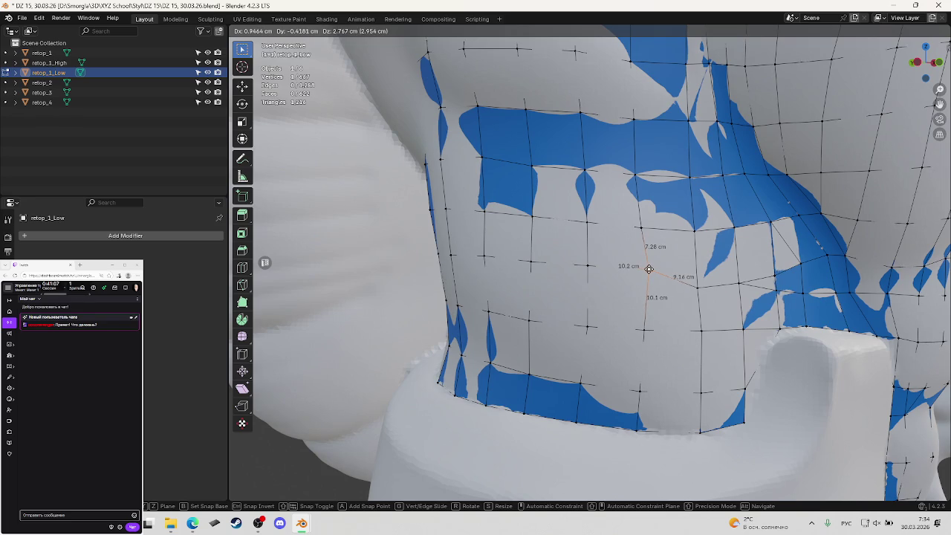
click(648, 269)
mouse_move(648, 269)
middle_down()
mouse_move(610, 295)
mouse_move(629, 286)
middle_up()
click(629, 294)
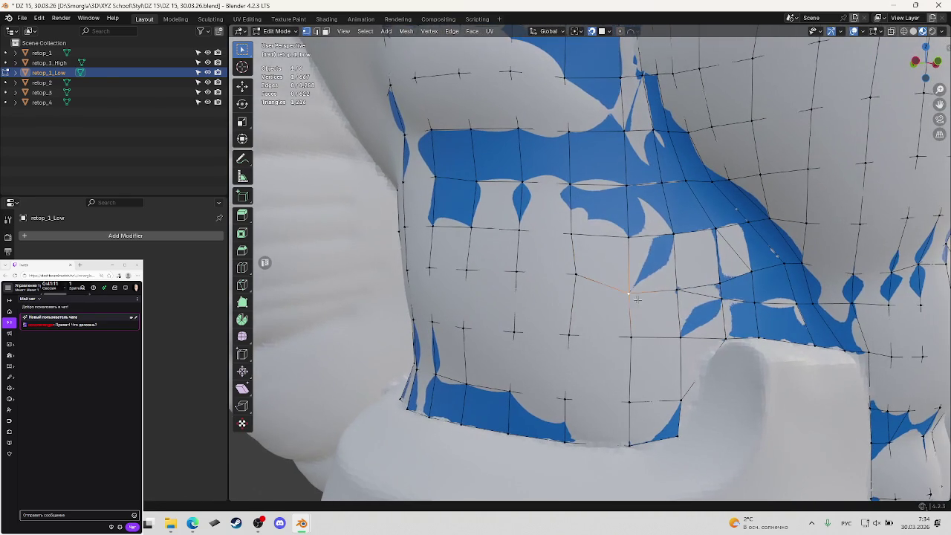
key(g)
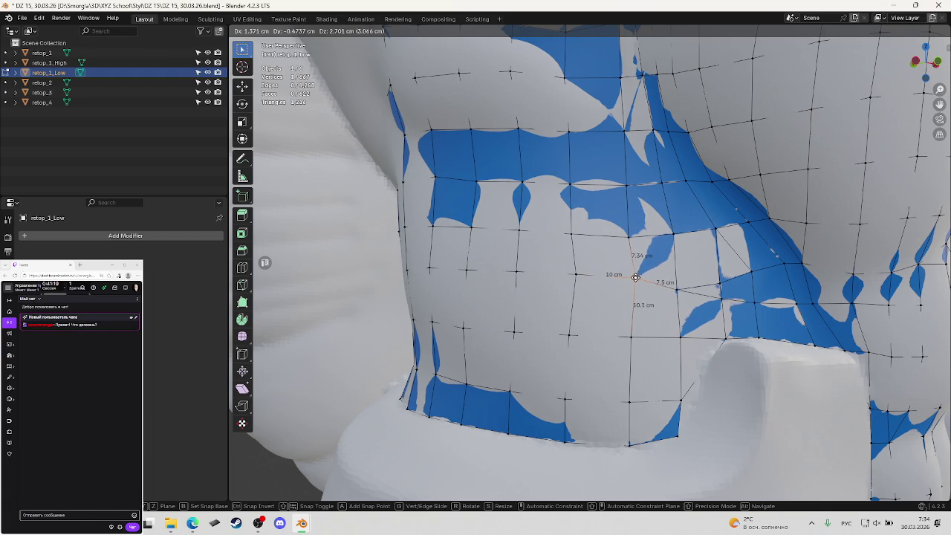
click(635, 277)
Adjust further vertices to even out the quads near the blue bands.
mouse_move(635, 278)
middle_down()
mouse_move(652, 301)
mouse_move(568, 271)
middle_up()
key(g)
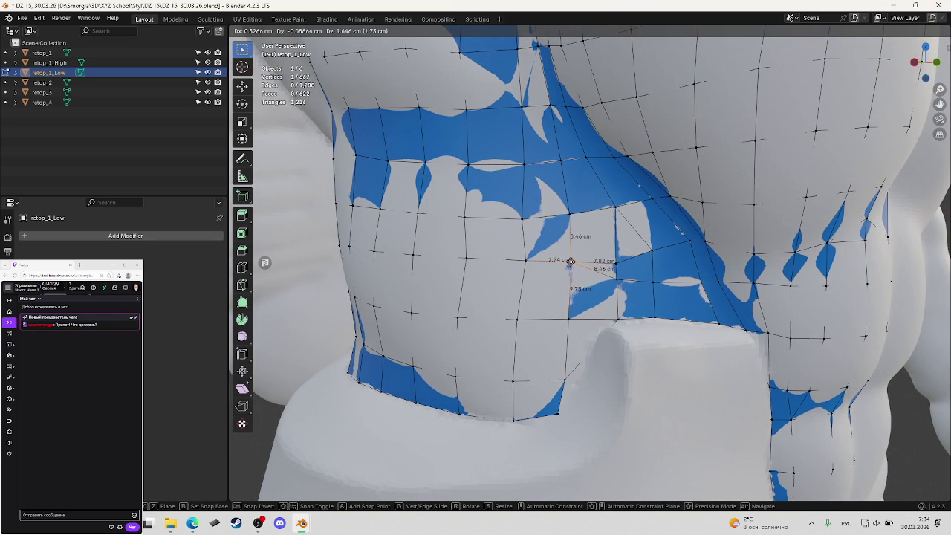
click(524, 260)
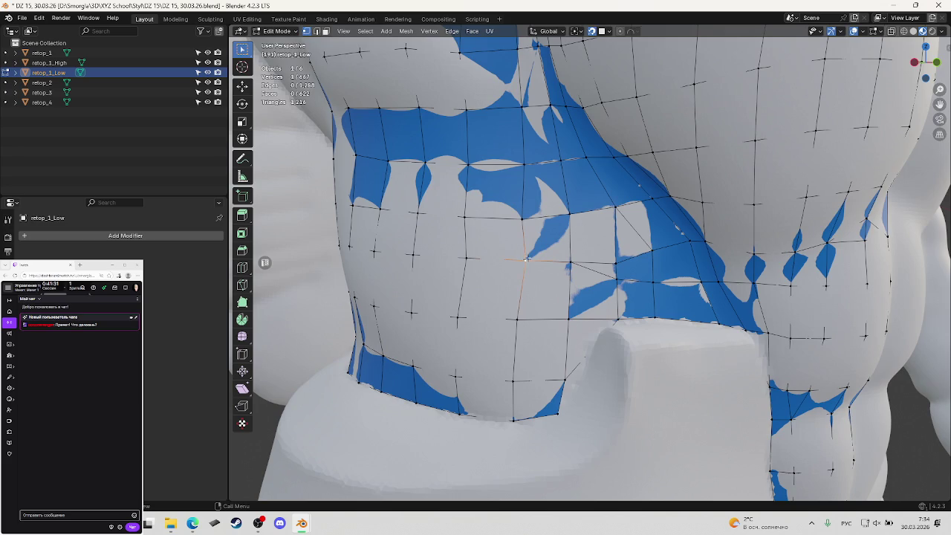
middle_drag(526, 258, 550, 230)
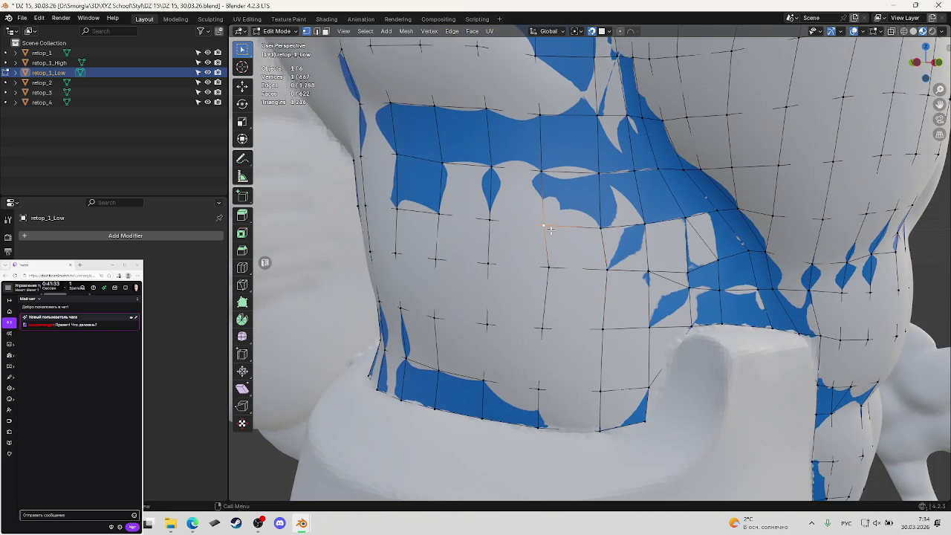
key(g)
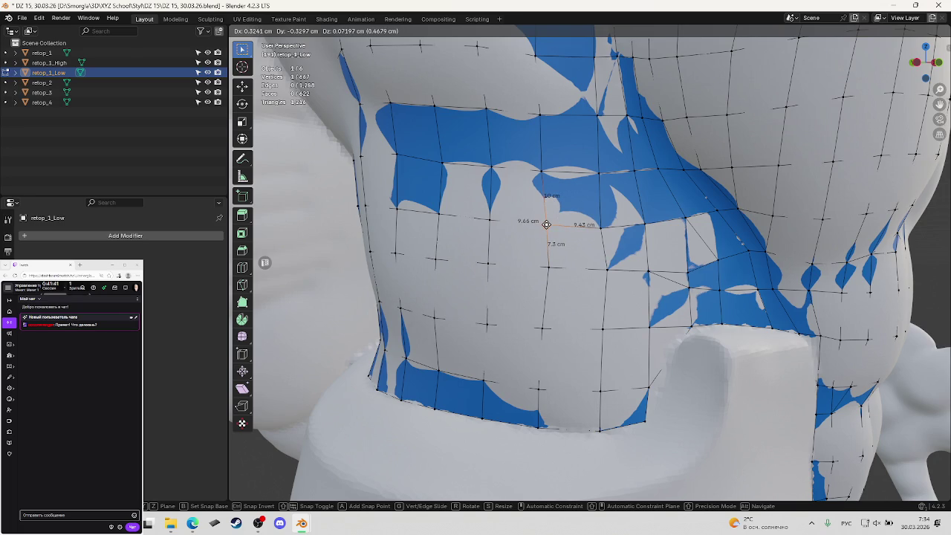
click(547, 225)
Shift the vertices below and to the right, the last by X -0.63, Y 0.49 cm.
click(547, 266)
key(g)
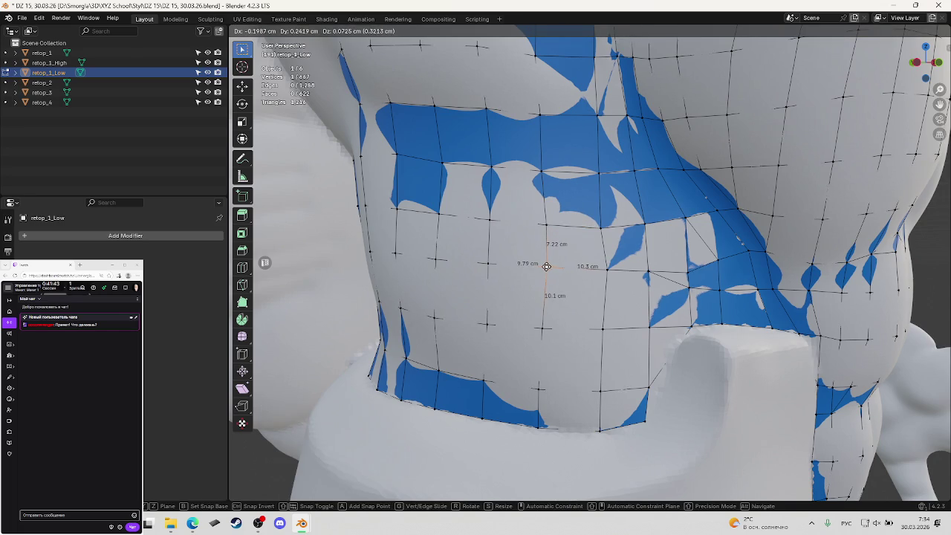
click(547, 266)
click(608, 269)
key(g)
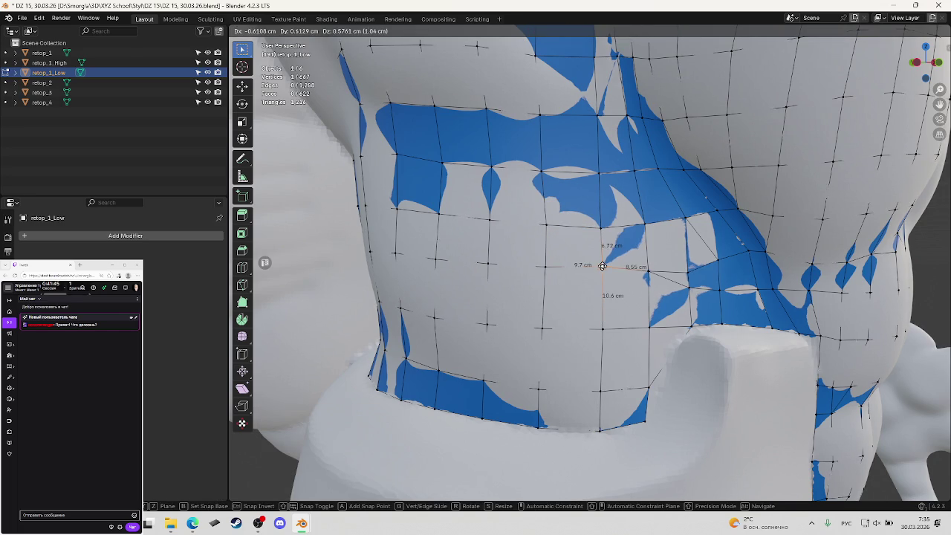
click(602, 267)
mouse_move(602, 267)
middle_down()
mouse_move(620, 278)
mouse_move(471, 263)
middle_up()
scroll(614, 284, down, 3)
scroll(614, 285, up, 5)
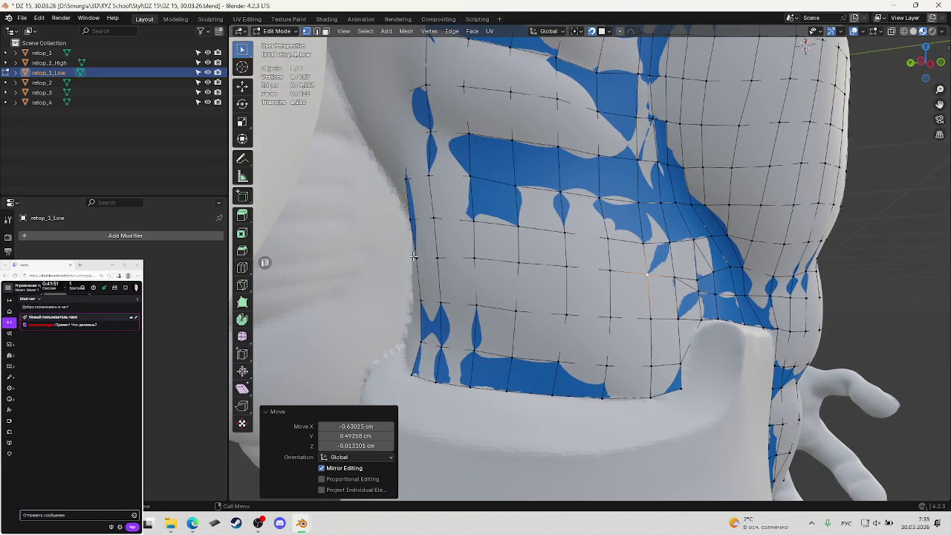
Select the horizontal vertex row across the torso and vertex-slide it along its edges.
click(414, 257)
ctrl+click(678, 276)
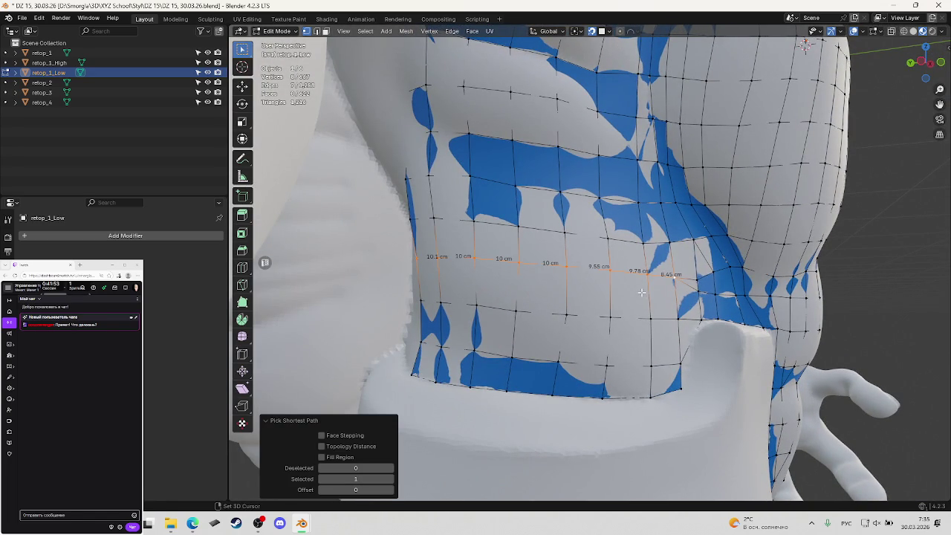
key(shift+v)
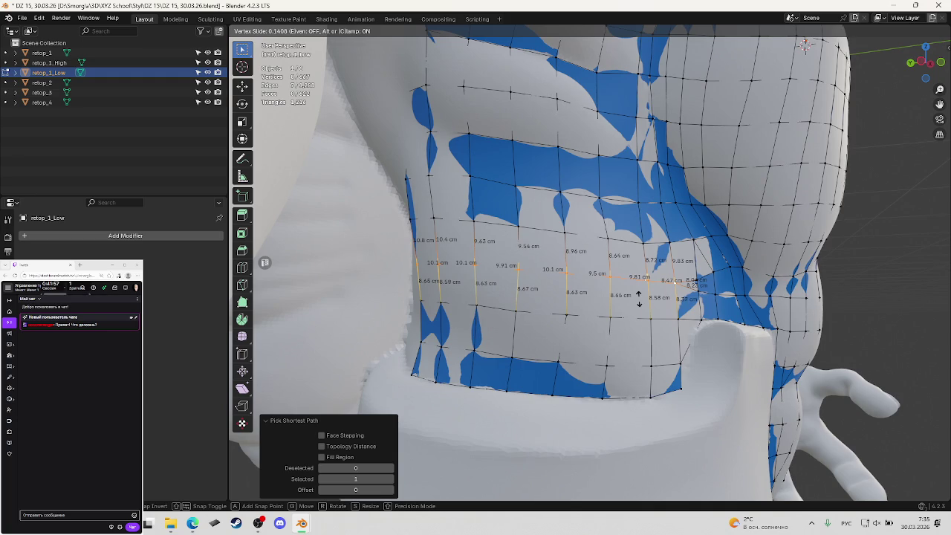
click(638, 297)
Save DZ 15, 30.03.26.blend.
key(ctrl+s)
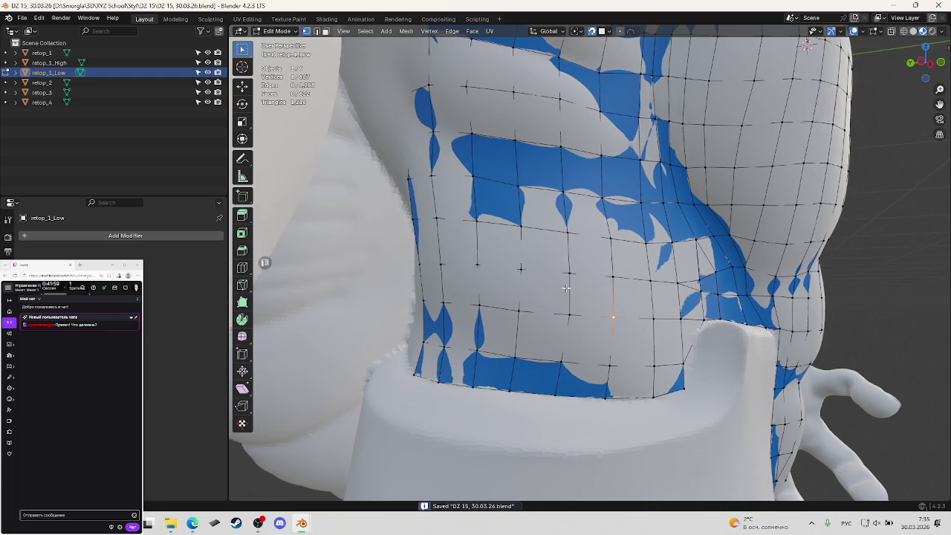
scroll(639, 282, up, 5)
scroll(638, 282, down, 5)
middle_drag(619, 275, 601, 337)
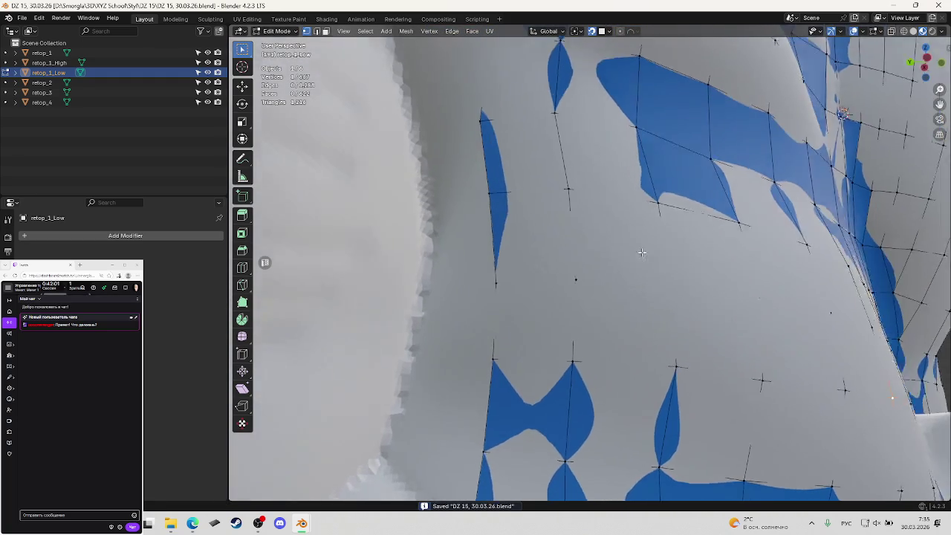
Move a left-border vertex outward onto the torso side, refining it twice.
scroll(602, 337, down, 4)
scroll(577, 316, up, 4)
click(523, 319)
key(g)
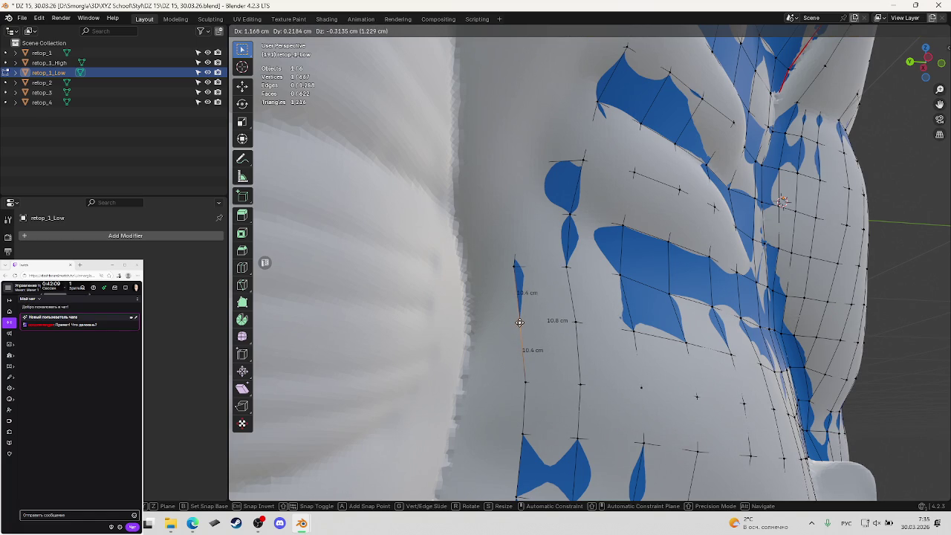
click(519, 323)
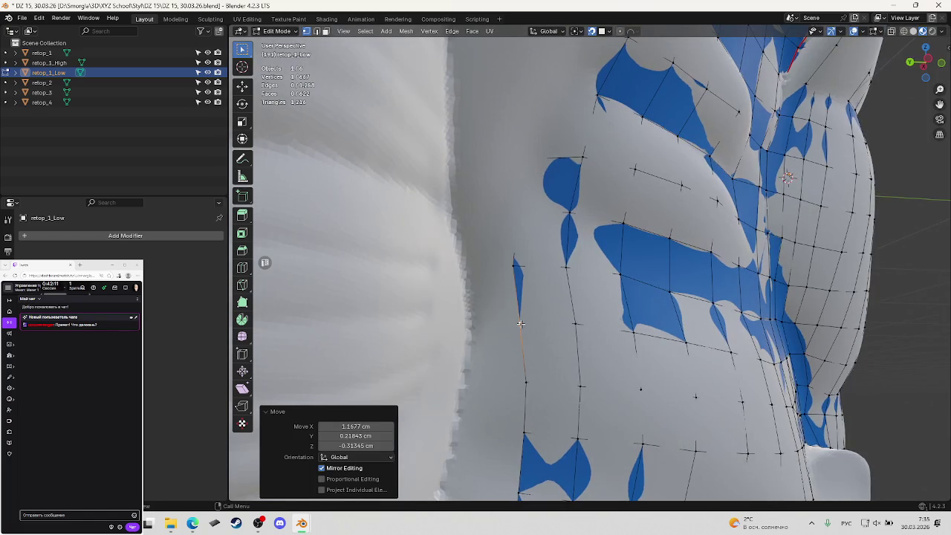
key(g)
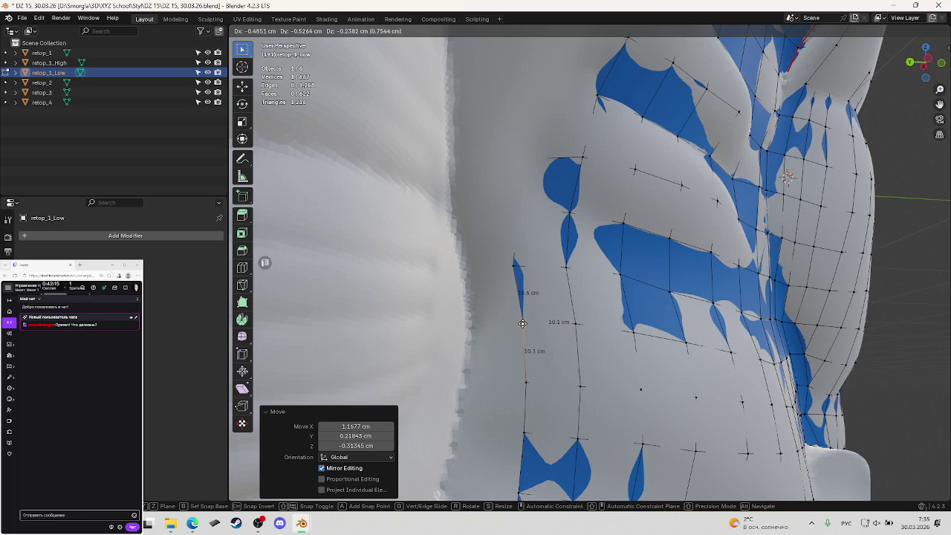
click(522, 324)
Snap two more left-edge vertices onto the torso's side surface.
mouse_move(524, 324)
middle_down()
mouse_move(522, 277)
mouse_move(543, 280)
middle_up()
key(g)
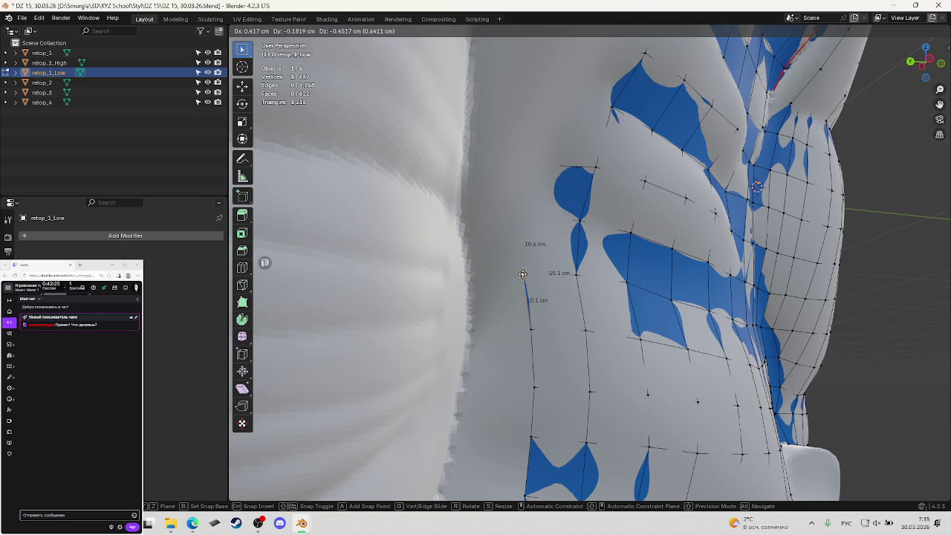
click(523, 274)
click(537, 216)
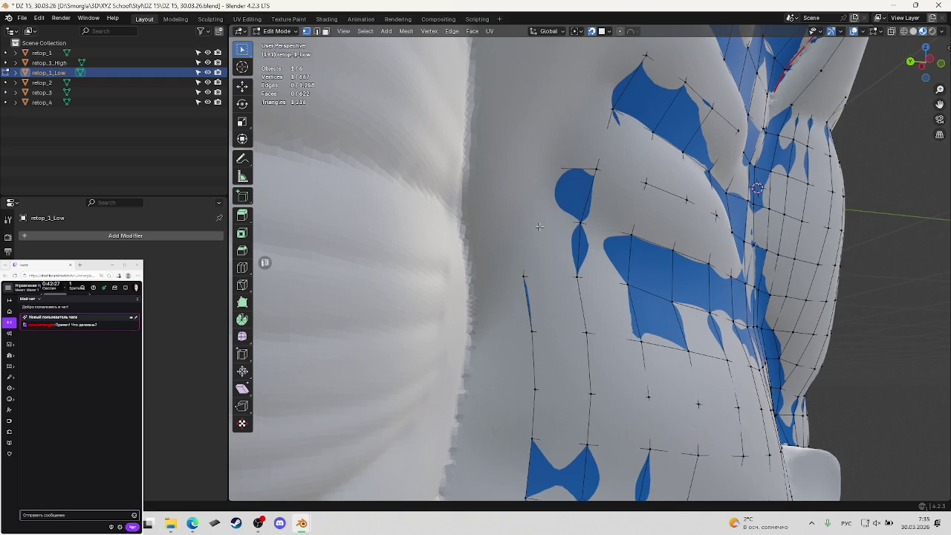
shift+middle_drag(533, 218, 528, 236)
key(g)
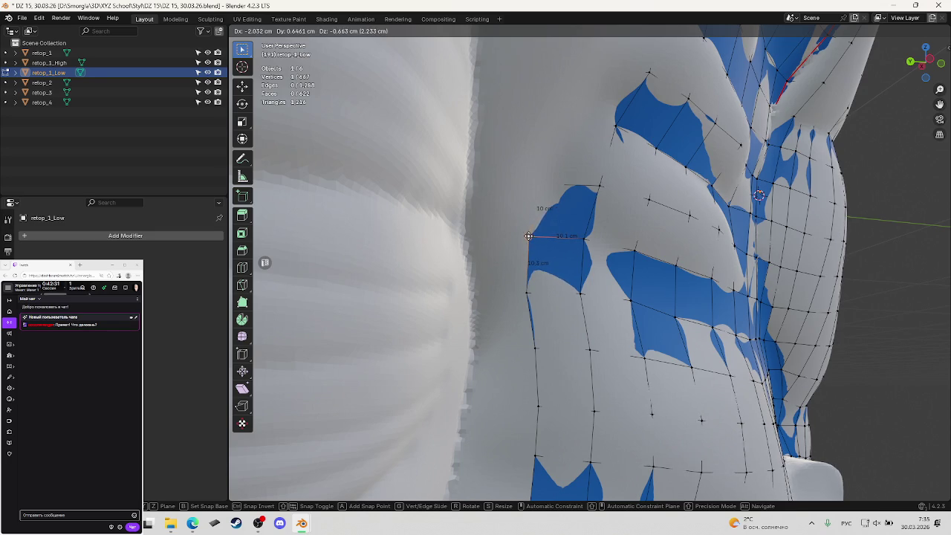
click(529, 236)
Pull the top corner vertex of the blue face onto the side surface.
middle_drag(556, 240, 531, 209)
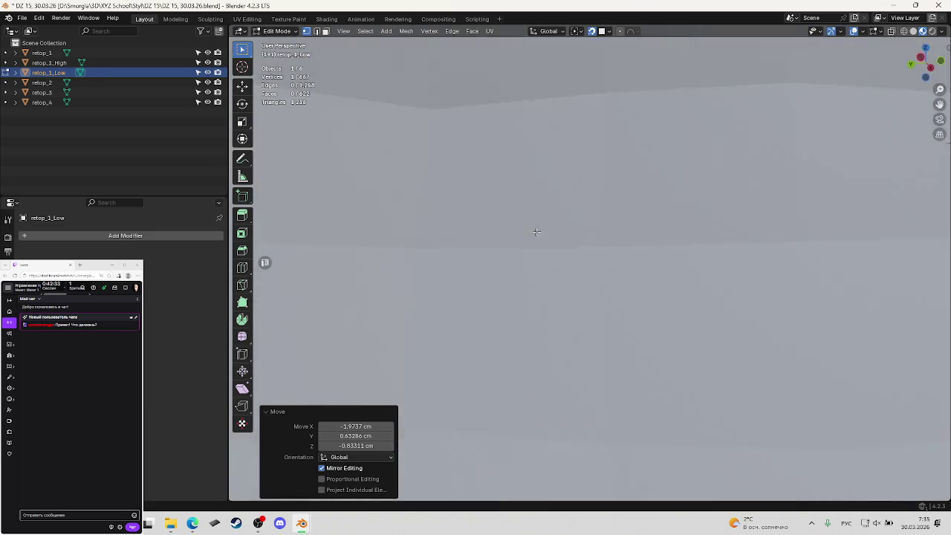
click(531, 209)
key(g)
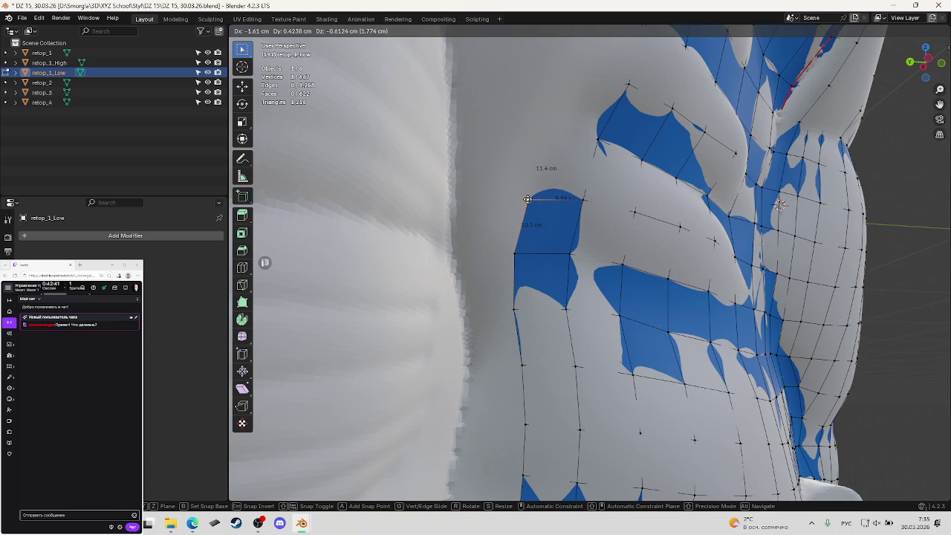
click(528, 199)
mouse_move(544, 202)
middle_down()
mouse_move(593, 202)
mouse_move(571, 267)
middle_up()
middle_drag(548, 176, 554, 255)
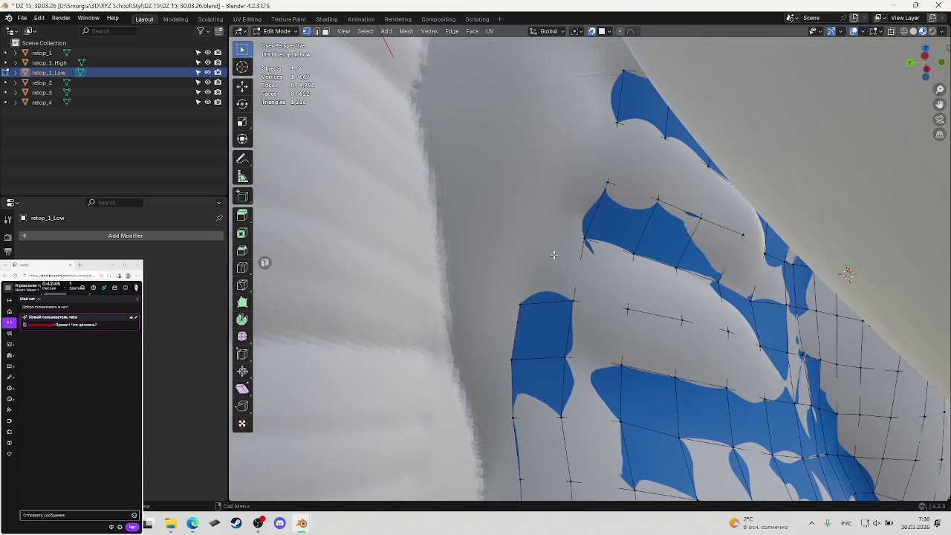
Snap the top-left corner vertex onto the surface, refine it, and save.
key(g)
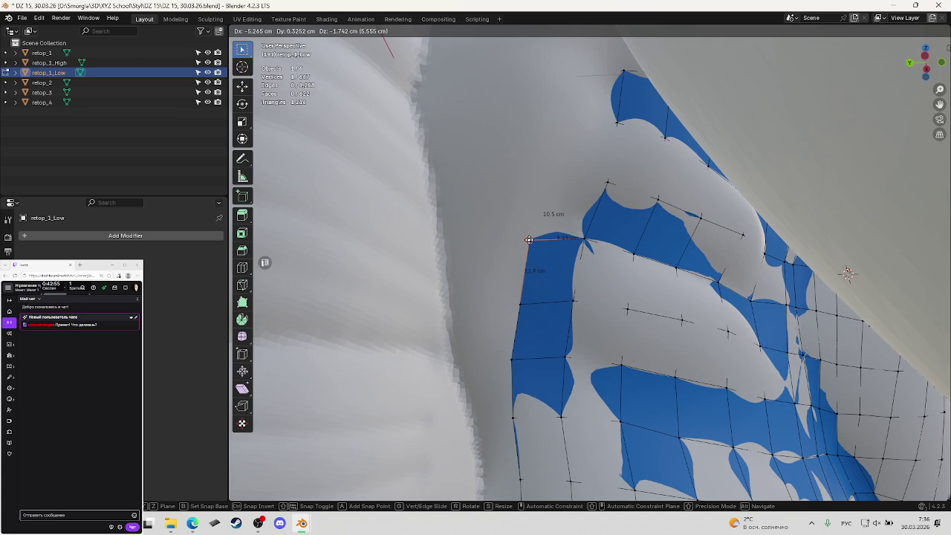
click(529, 240)
middle_drag(529, 240, 522, 244)
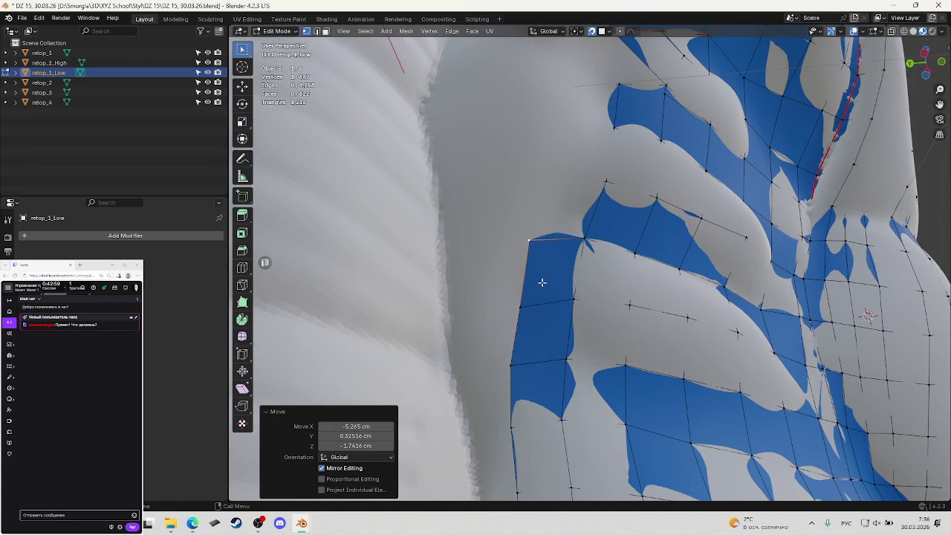
key(g)
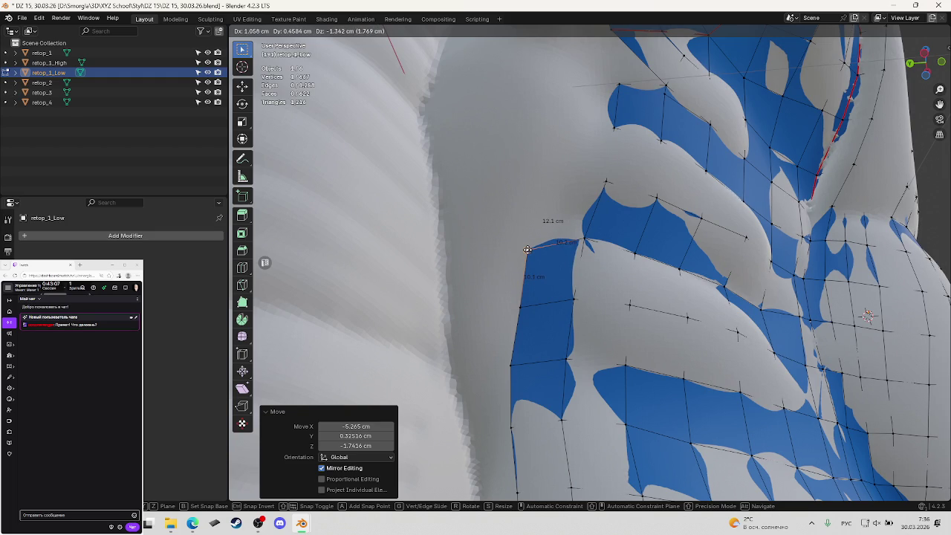
click(527, 251)
mouse_move(527, 251)
middle_down()
mouse_move(589, 274)
mouse_move(549, 262)
mouse_move(500, 275)
mouse_move(503, 298)
mouse_move(543, 276)
mouse_move(551, 258)
mouse_move(586, 274)
middle_up()
key(ctrl+s)
Re-place the corner vertex with X-ray toggled on to check it, then save.
key(g)
click(514, 266)
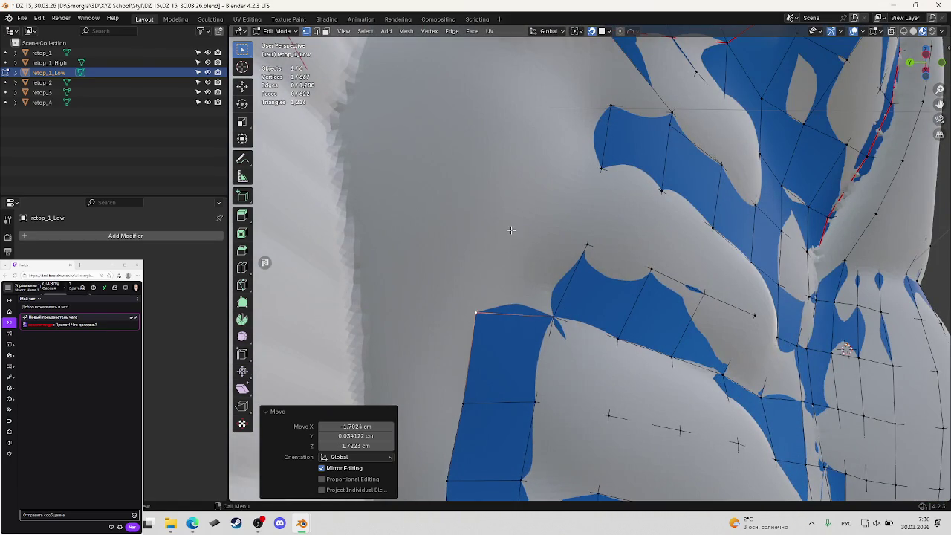
key(g)
key(alt+z)
key(alt+z)
key(g)
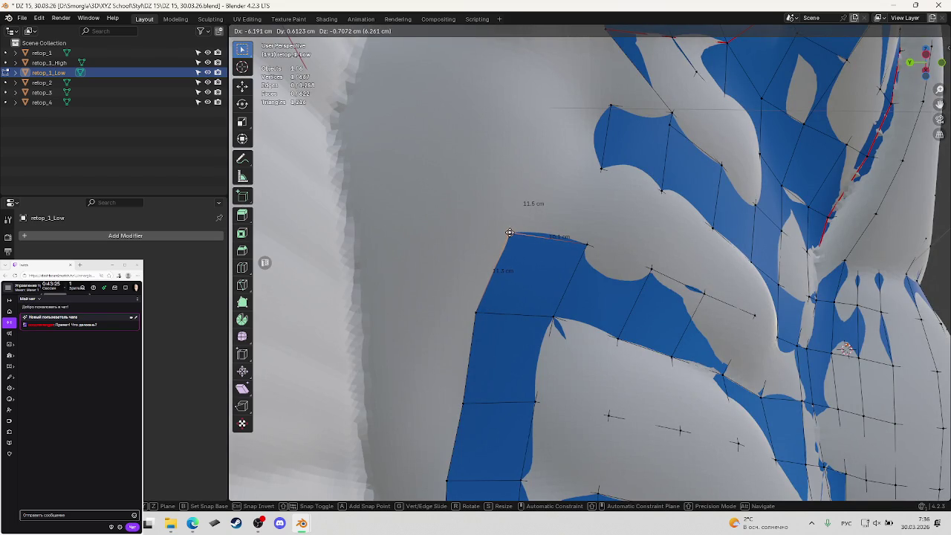
click(510, 233)
middle_drag(510, 233, 559, 298)
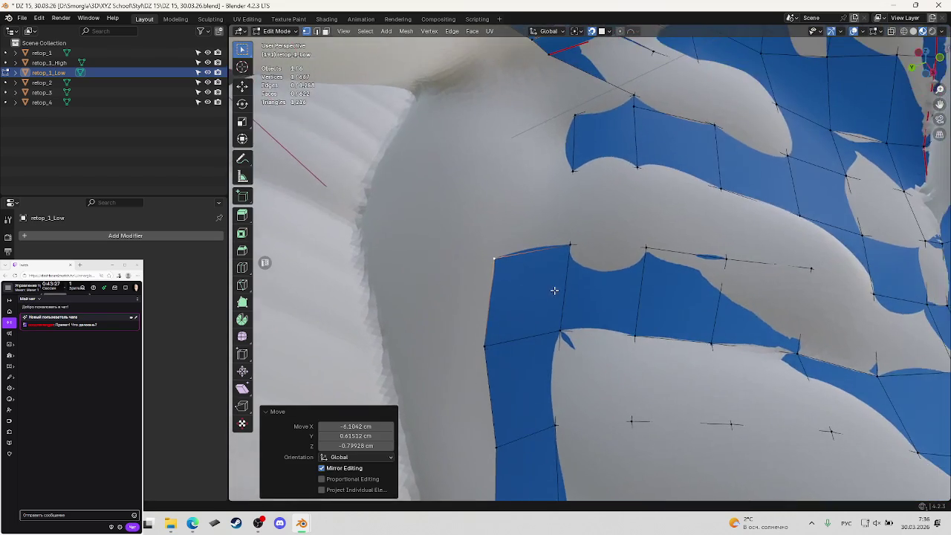
key(ctrl+s)
Move the corner vertex again after checking it in the see-through view.
middle_drag(561, 257, 509, 264)
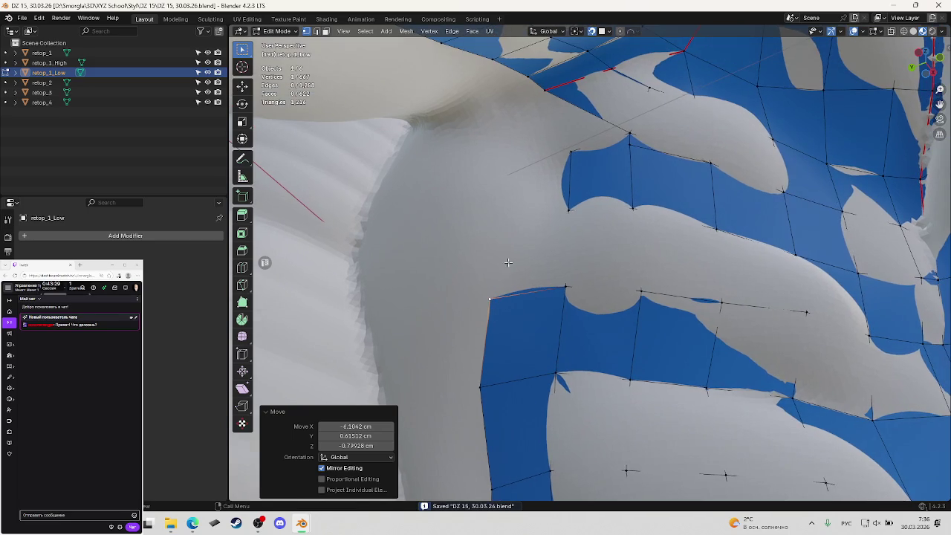
click(485, 227)
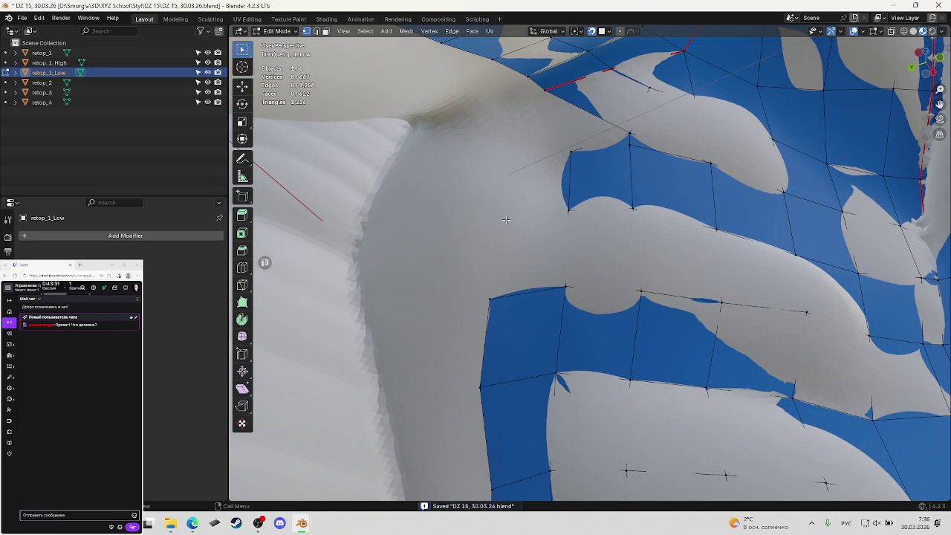
key(shift+z)
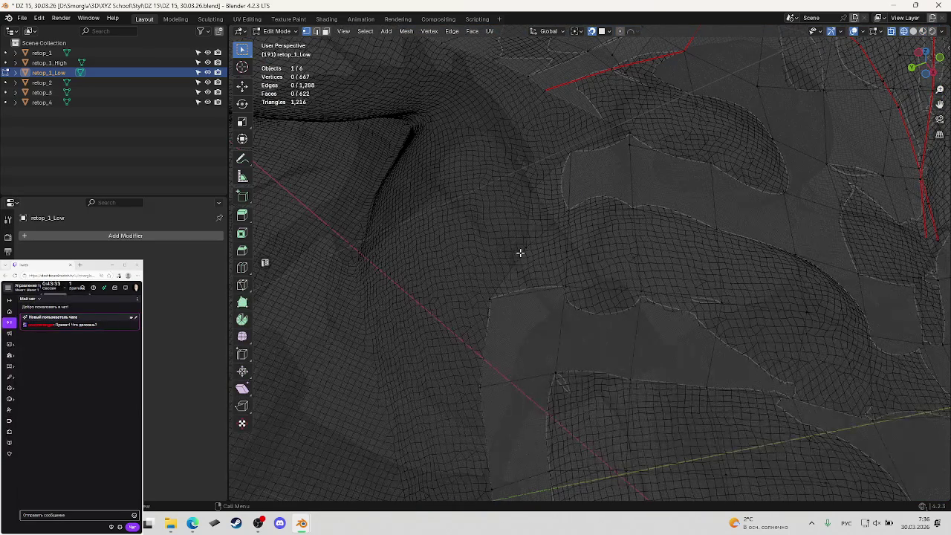
key(shift+z)
key(g)
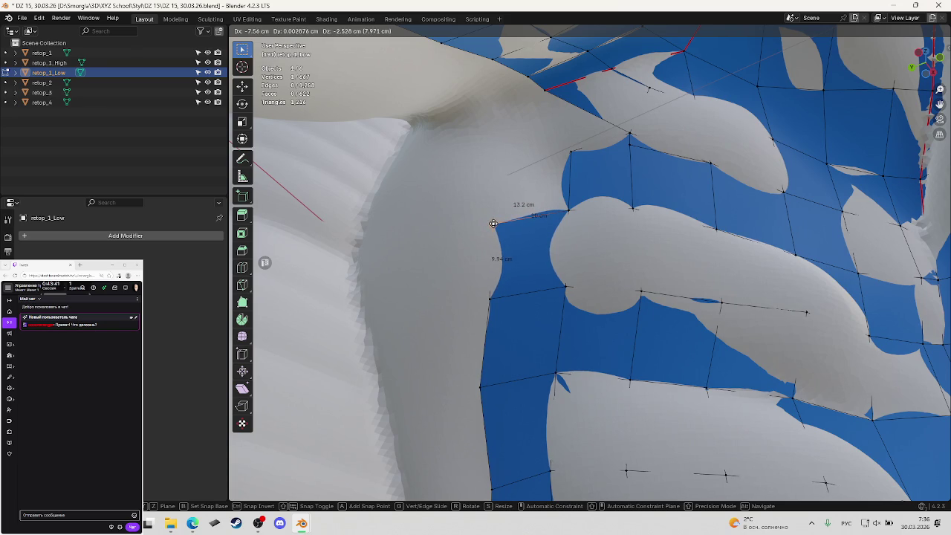
click(493, 223)
middle_drag(537, 223, 542, 252)
click(512, 173)
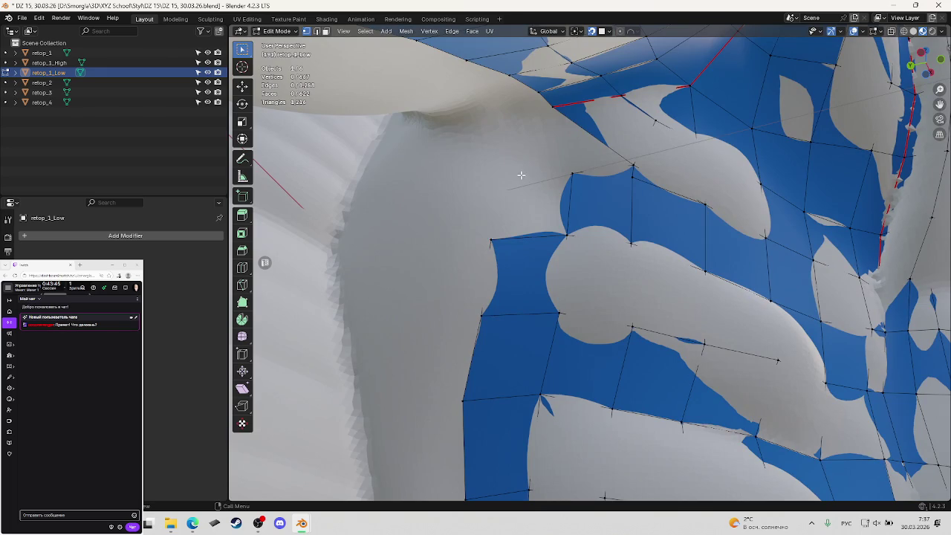
Fine-tune the corner vertex so its edge is about 10 cm, and save.
key(shift+z)
key(shift+z)
drag(572, 173, 508, 173)
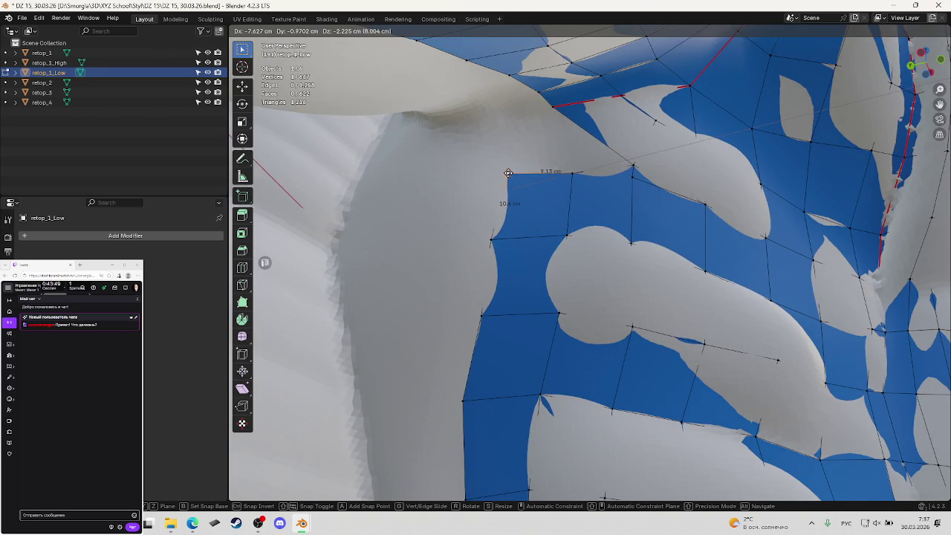
drag(511, 175, 513, 176)
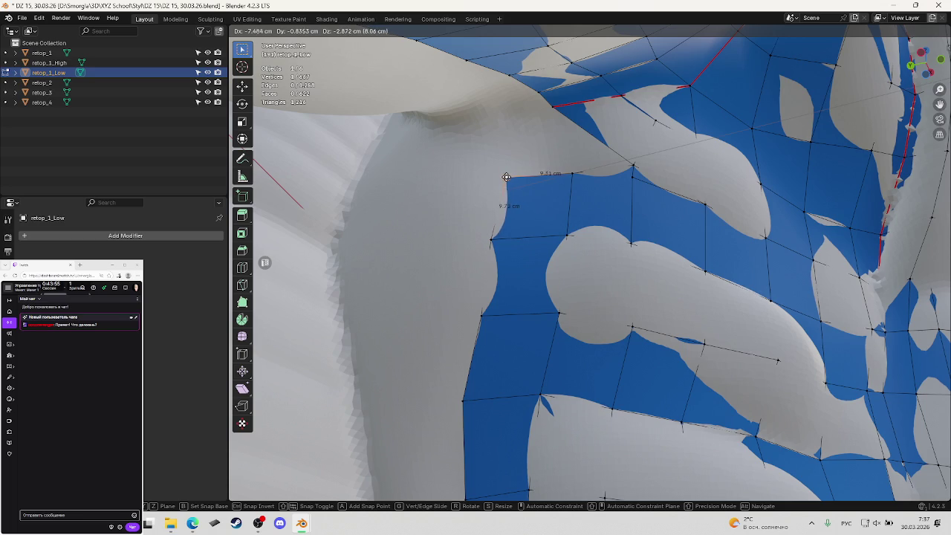
drag(500, 178, 505, 179)
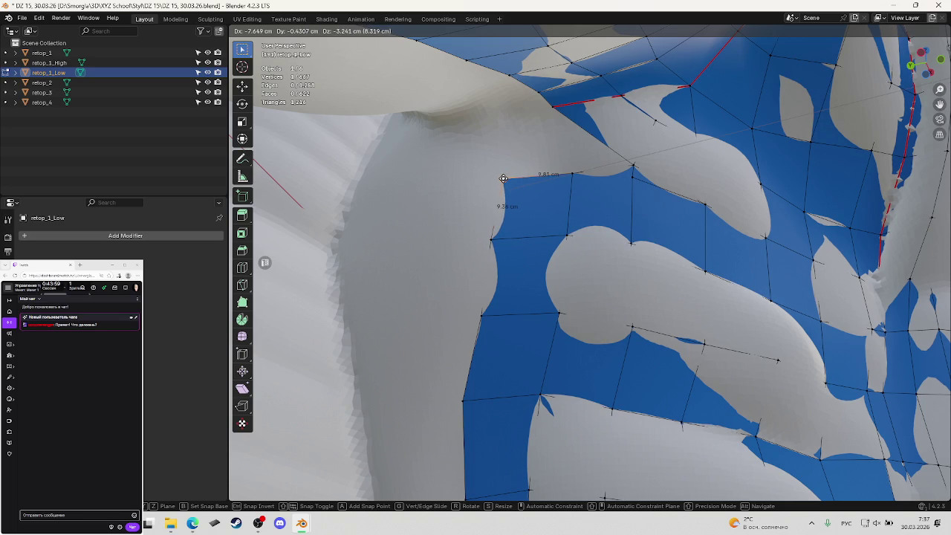
drag(503, 178, 501, 178)
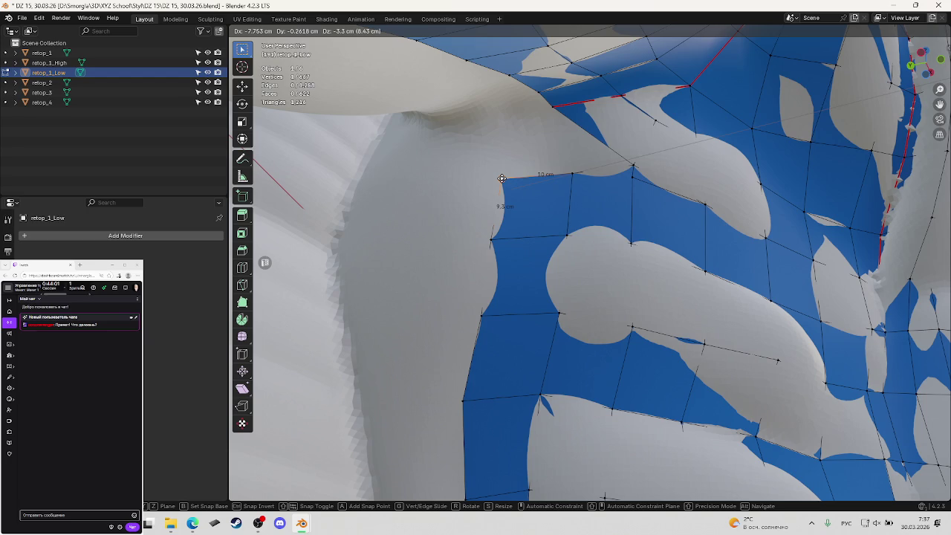
drag(502, 178, 501, 173)
mouse_move(501, 173)
middle_down()
mouse_move(569, 213)
mouse_move(553, 239)
mouse_move(577, 245)
mouse_move(569, 194)
mouse_move(580, 192)
mouse_move(561, 189)
middle_up()
key(ctrl+s)
Fill an edge between two top-corner vertices and save the file.
click(569, 195)
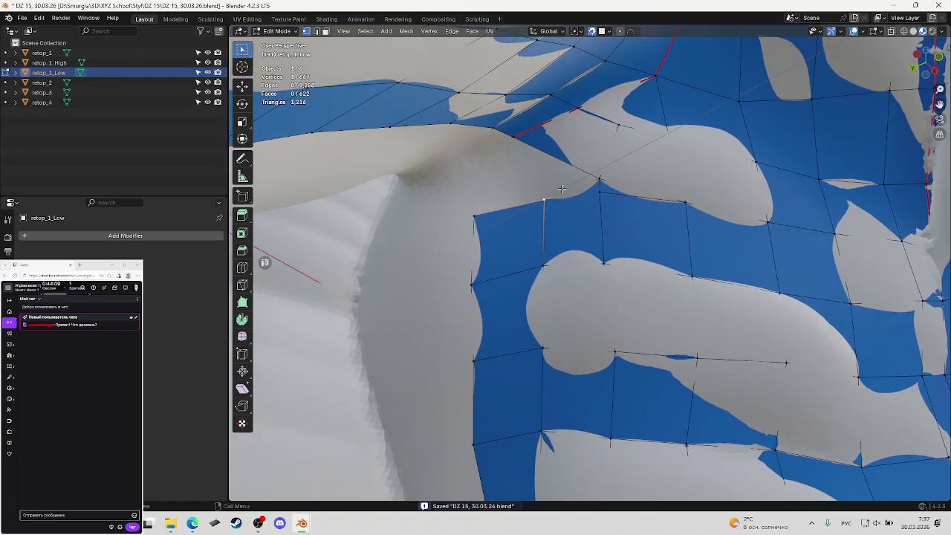
key(ctrl+s)
shift+click(524, 150)
key(f)
key(alt+a)
key(ctrl+s)
Extrude a new vertex upward from the mesh's top edge.
scroll(558, 185, up, 5)
scroll(558, 184, down, 5)
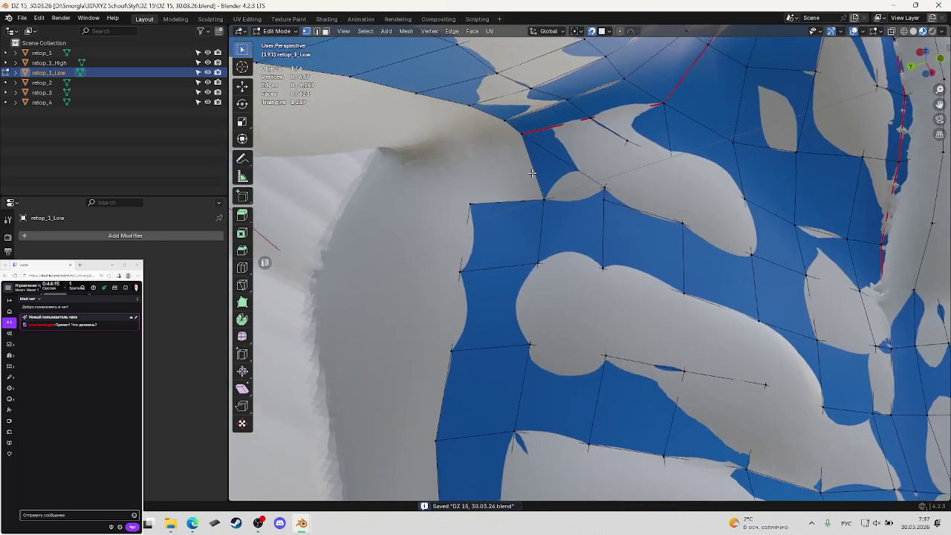
middle_drag(558, 184, 520, 148)
click(520, 147)
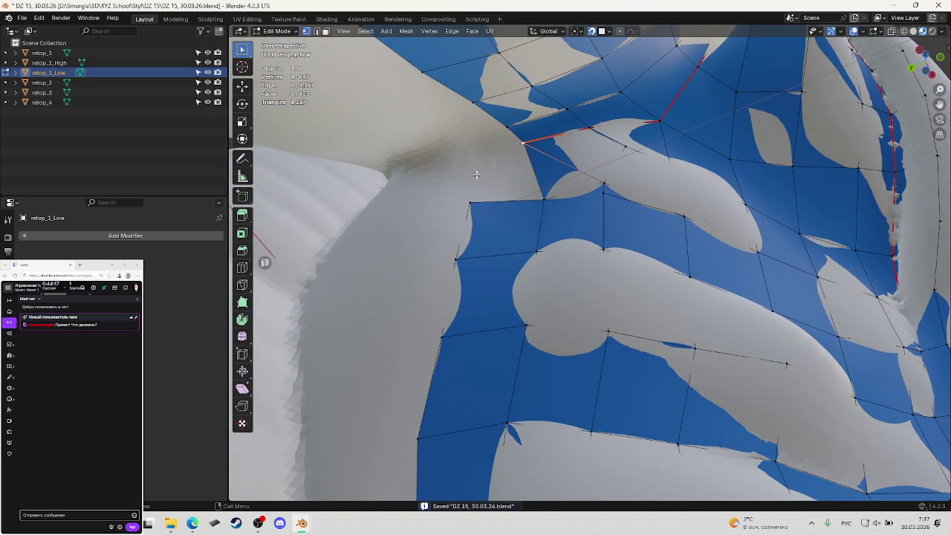
shift+click(541, 197)
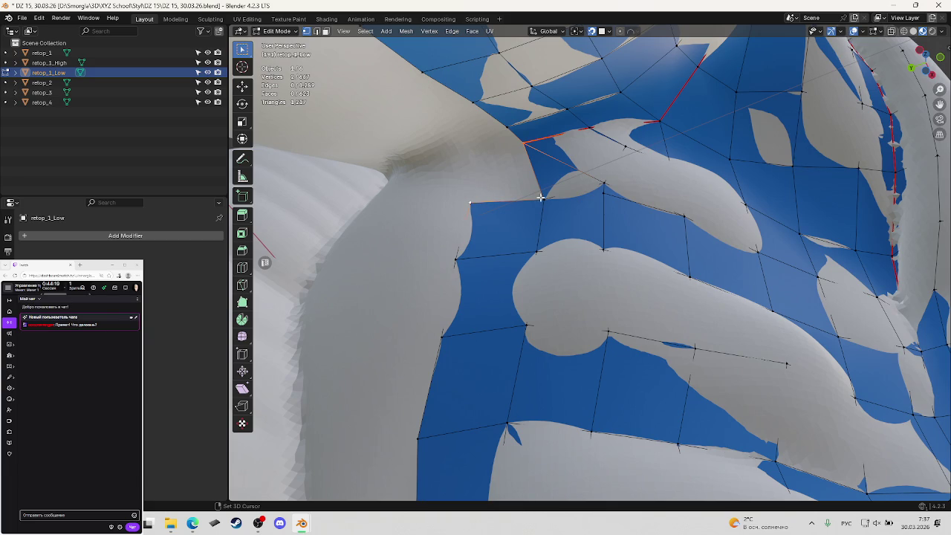
key(alt+a)
key(e)
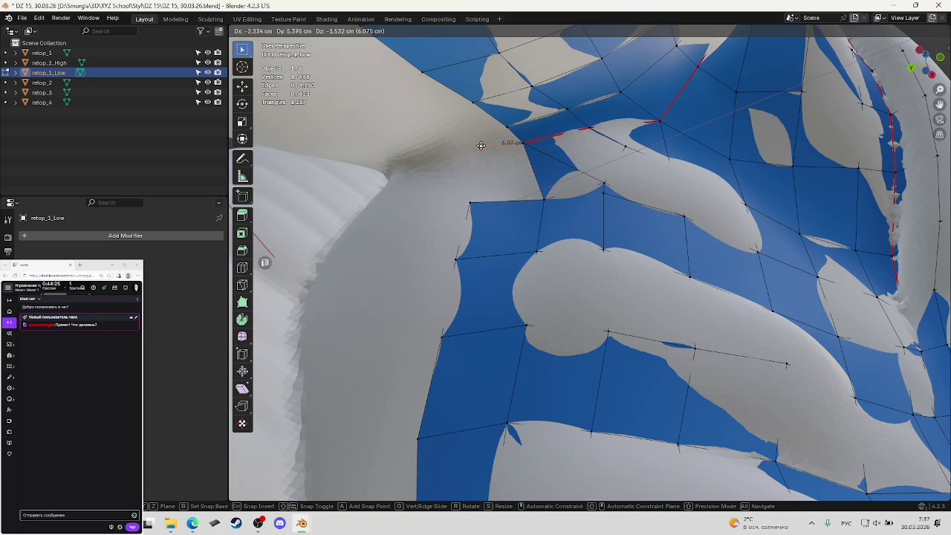
click(471, 156)
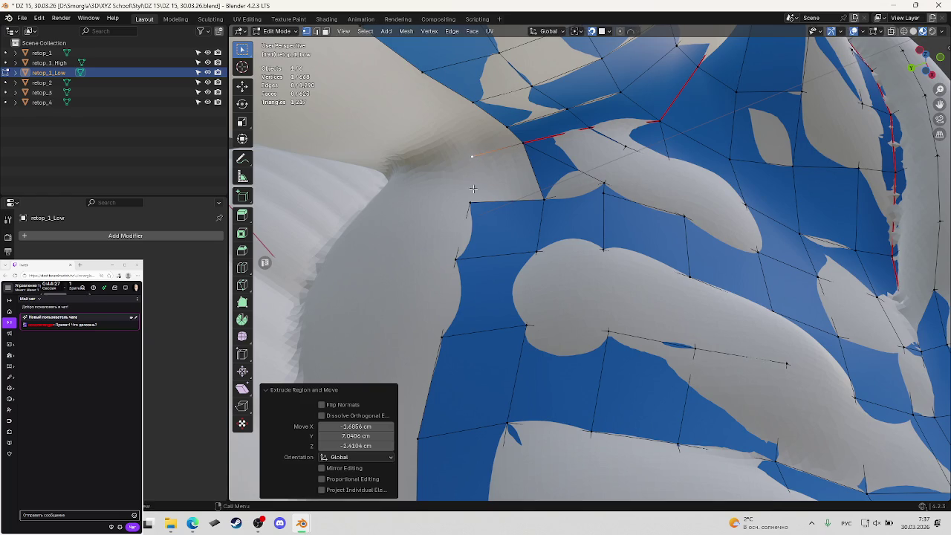
Fill a quad from the four corner vertices and save DZ 15, 30.03.26.blend.
shift+click(473, 202)
shift+click(512, 150)
key(f)
key(alt+a)
mouse_move(446, 170)
middle_down()
mouse_move(476, 189)
mouse_move(528, 192)
mouse_move(469, 239)
mouse_move(543, 215)
mouse_move(577, 249)
middle_up()
key(ctrl+s)
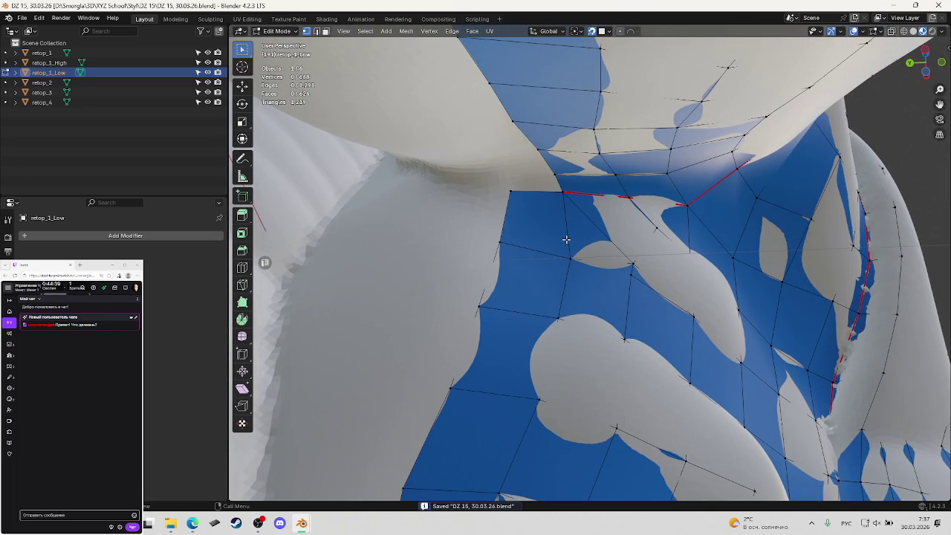
mouse_move(567, 238)
middle_down()
mouse_move(558, 213)
mouse_move(554, 226)
middle_up()
Snap two top-left corner vertices of retop_1_Low onto the high-poly surface and save.
click(552, 203)
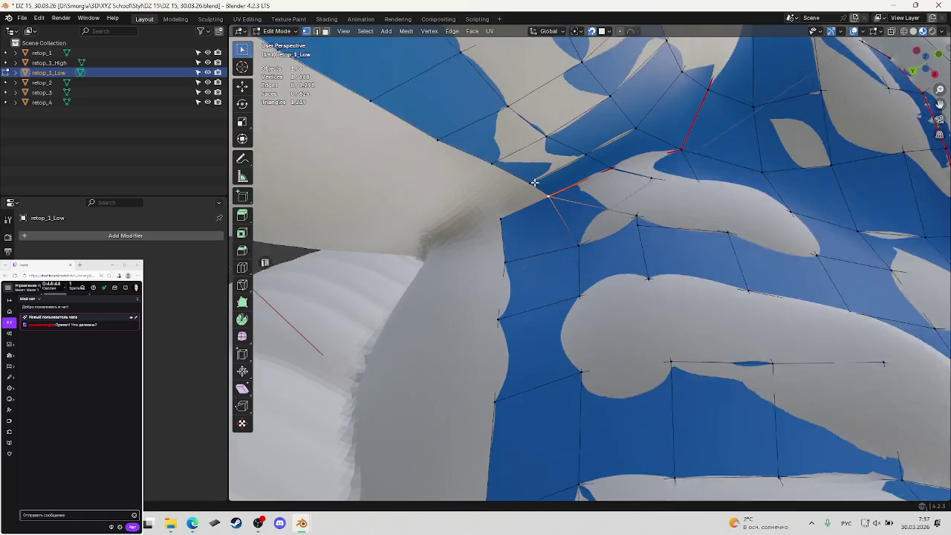
mouse_move(552, 203)
middle_down()
mouse_move(519, 222)
mouse_move(532, 250)
middle_up()
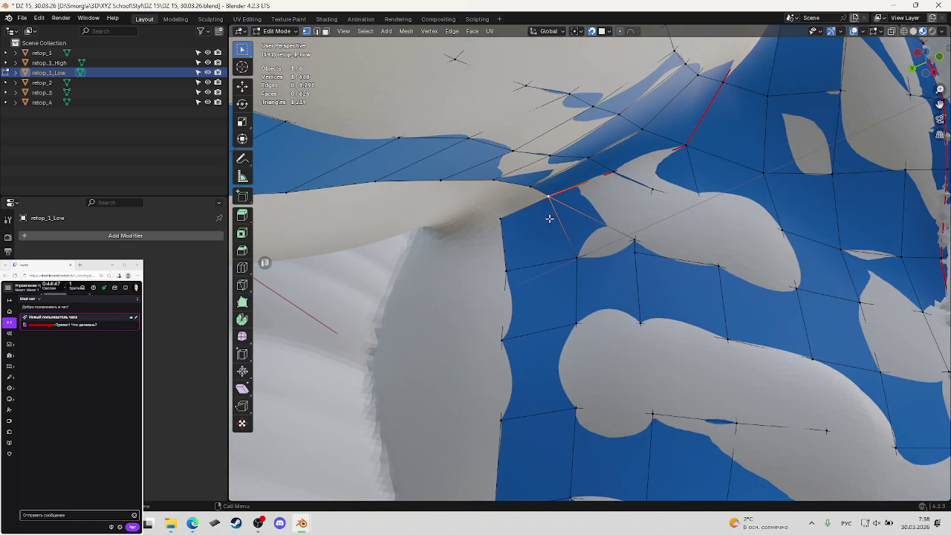
key(g)
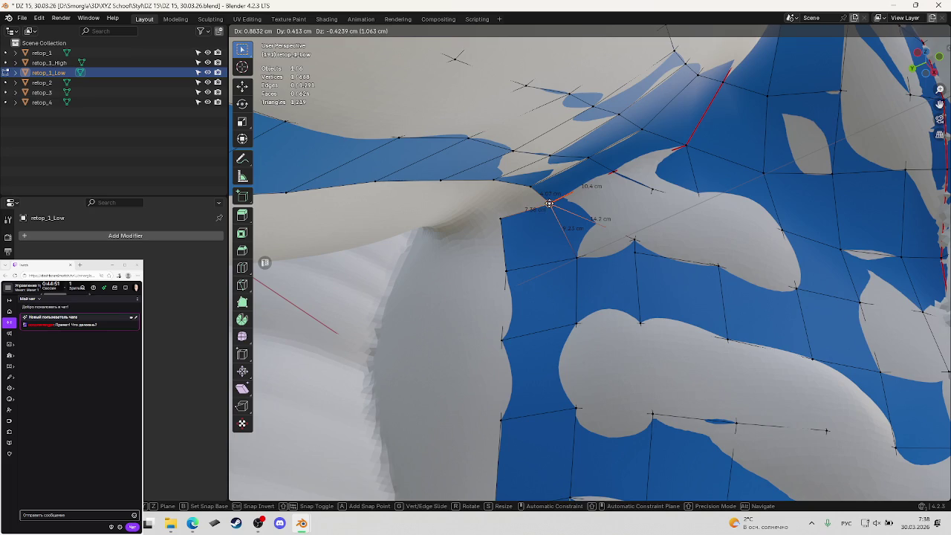
click(549, 203)
click(495, 220)
key(g)
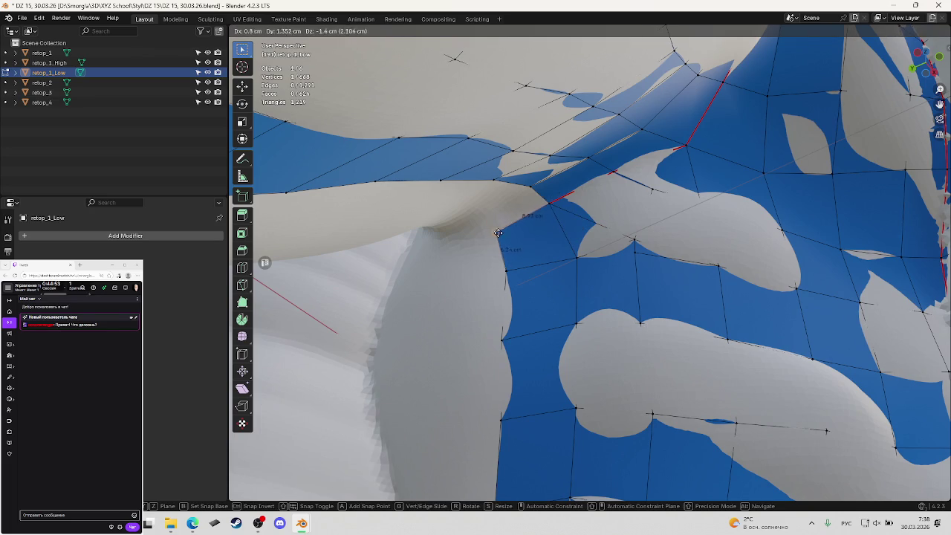
click(504, 229)
middle_drag(504, 229, 534, 234)
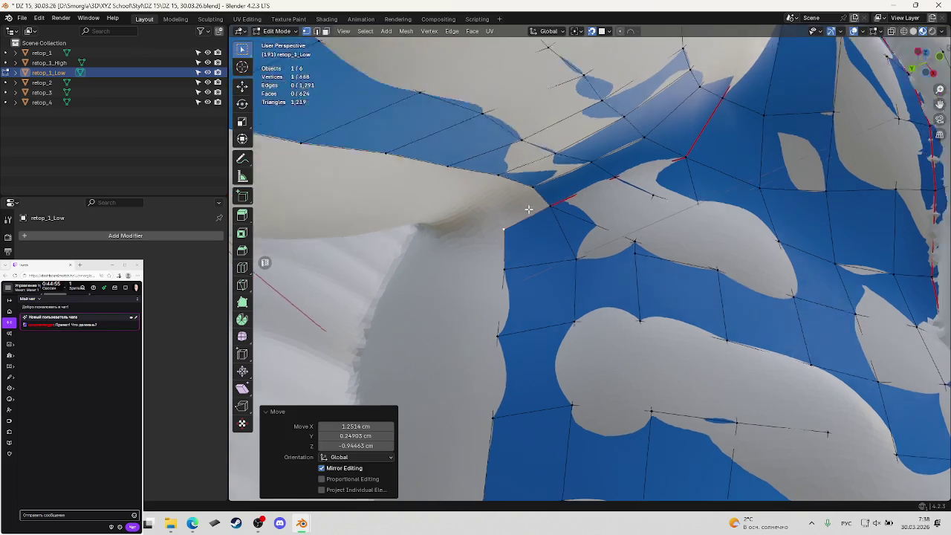
key(ctrl+s)
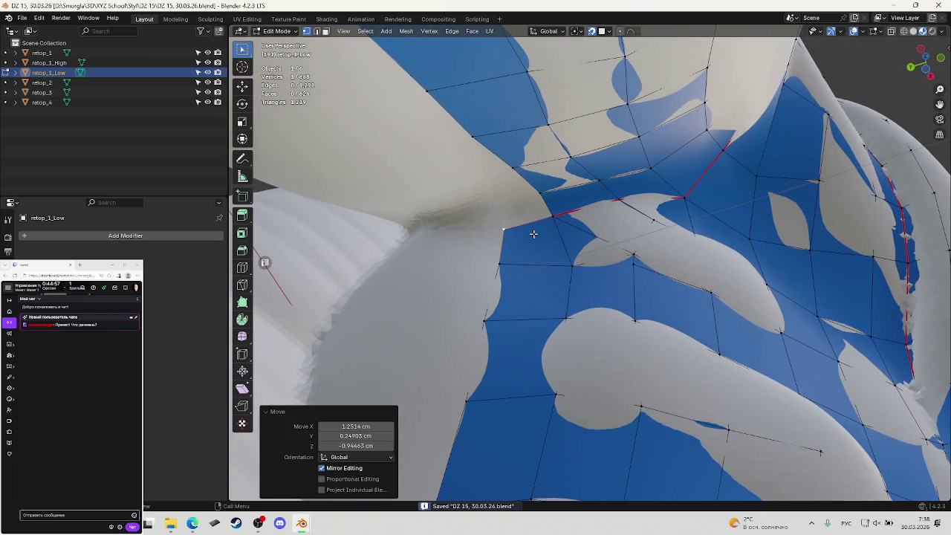
Extrude a new underarm corner vertex and fill a face with its neighbours, bringing the mesh to 625 faces, then save.
mouse_move(534, 234)
middle_down()
mouse_move(552, 237)
mouse_move(545, 227)
middle_up()
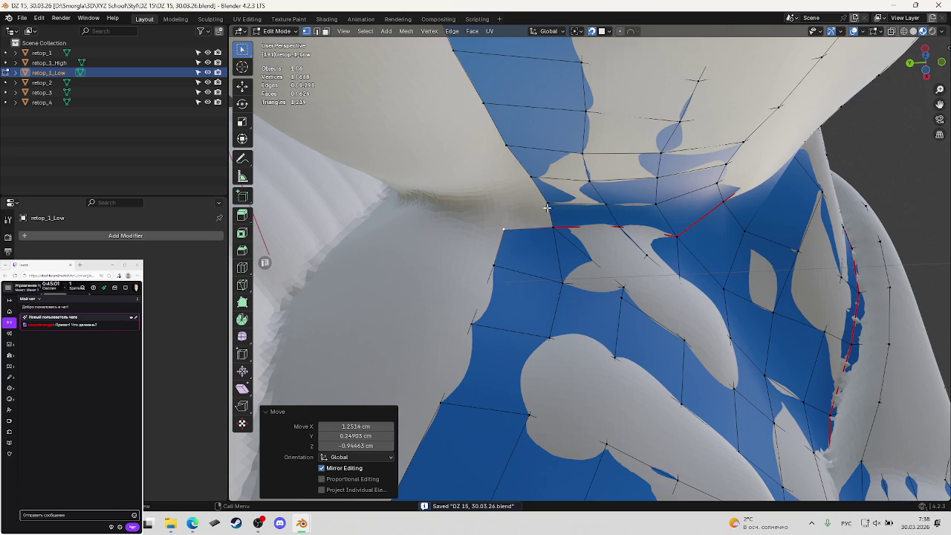
click(548, 205)
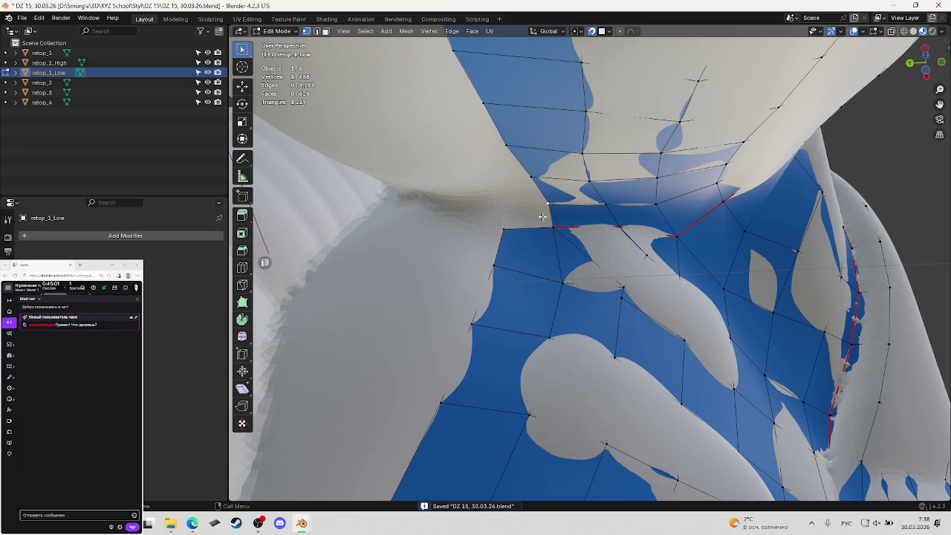
ctrl+click(504, 227)
click(546, 208)
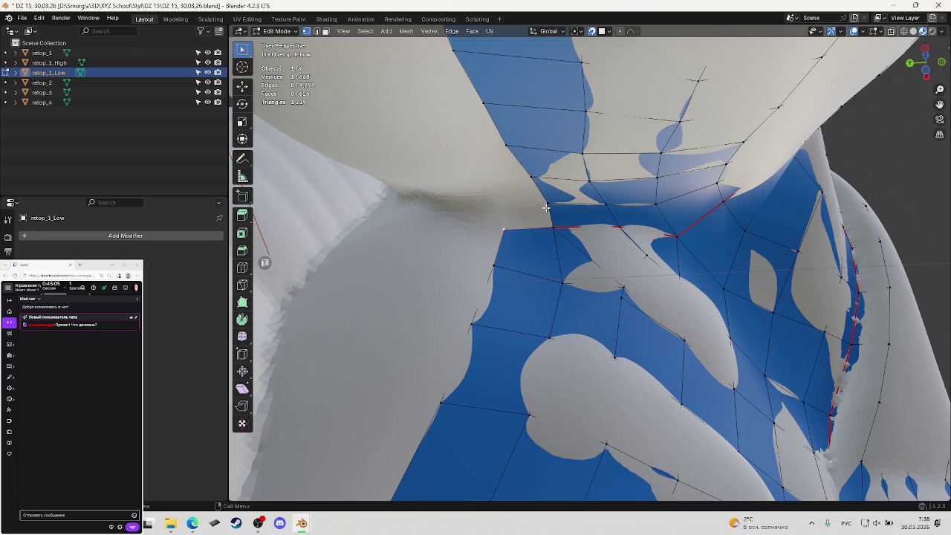
key(e)
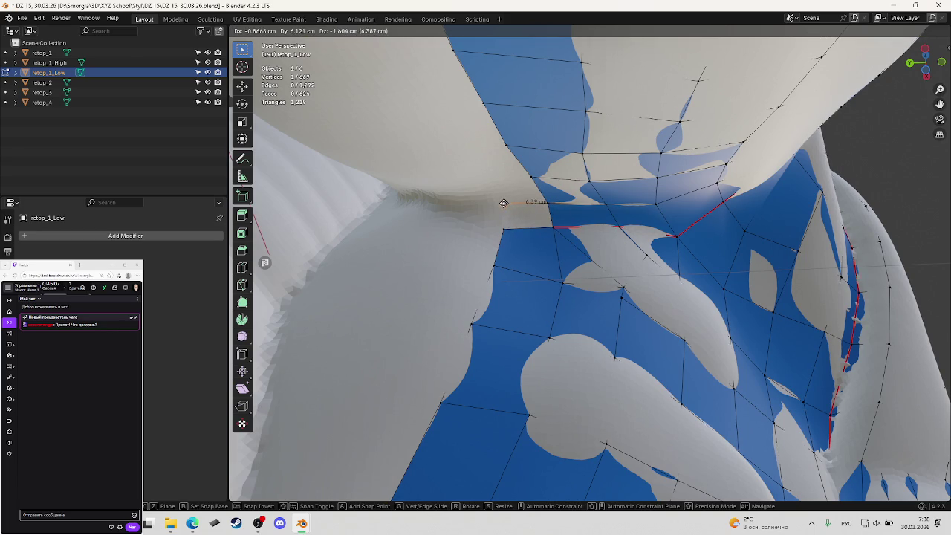
click(504, 203)
ctrl+click(546, 227)
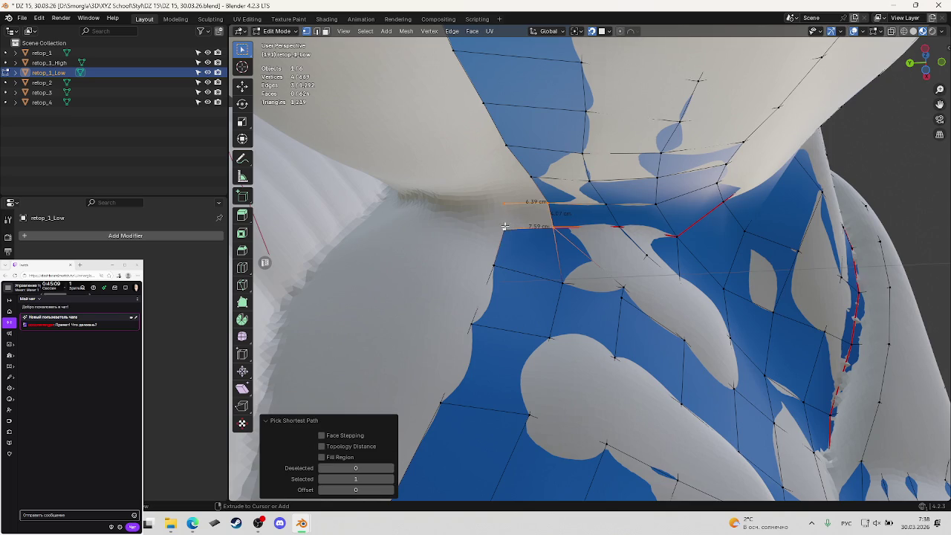
key(f)
key(ctrl+s)
mouse_move(488, 223)
middle_down()
mouse_move(442, 203)
mouse_move(464, 216)
mouse_move(520, 163)
mouse_move(530, 259)
mouse_move(528, 236)
middle_up()
key(ctrl+s)
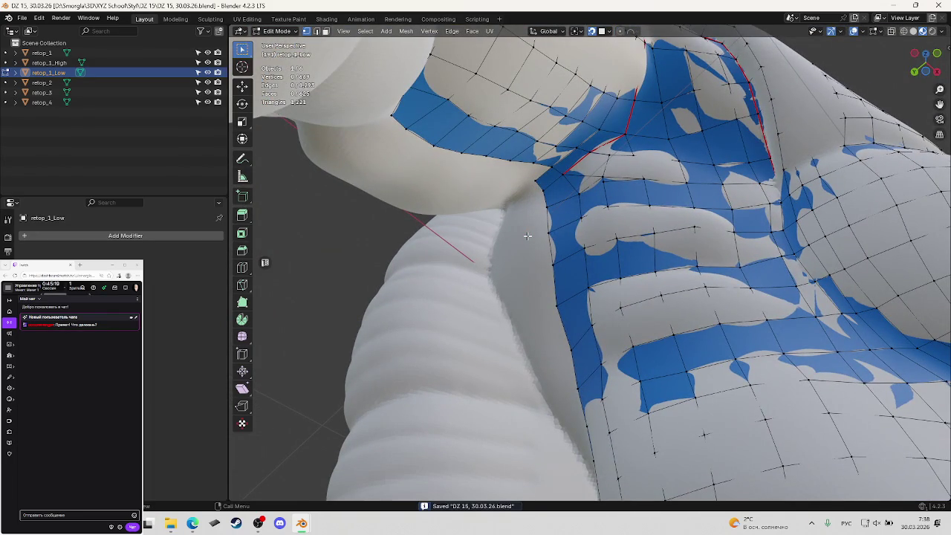
Extrude the 12-edge left border of retop_1_Low outward into a new strip of faces (637 faces).
mouse_move(555, 262)
middle_down()
mouse_move(565, 225)
mouse_move(545, 192)
mouse_move(576, 241)
middle_up()
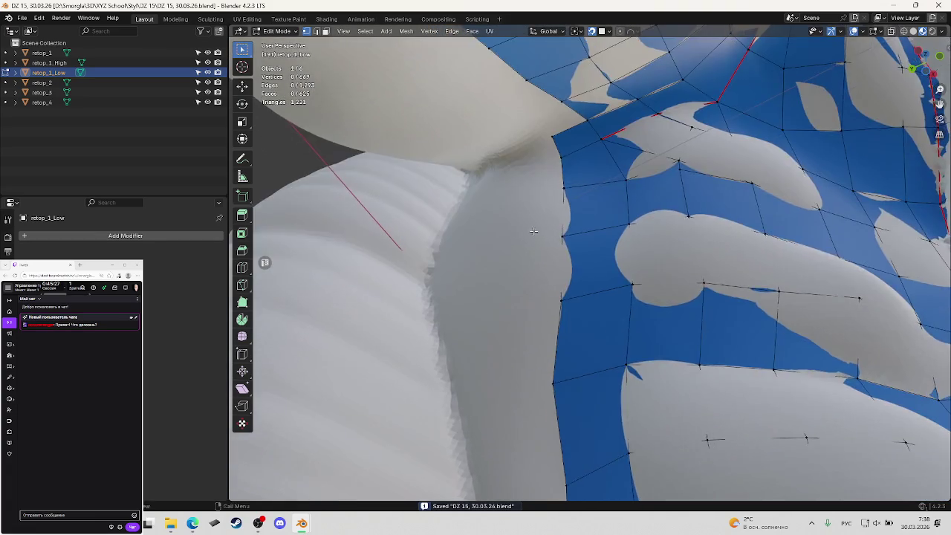
scroll(561, 232, down, 5)
mouse_move(564, 236)
middle_down()
mouse_move(585, 331)
mouse_move(547, 309)
middle_up()
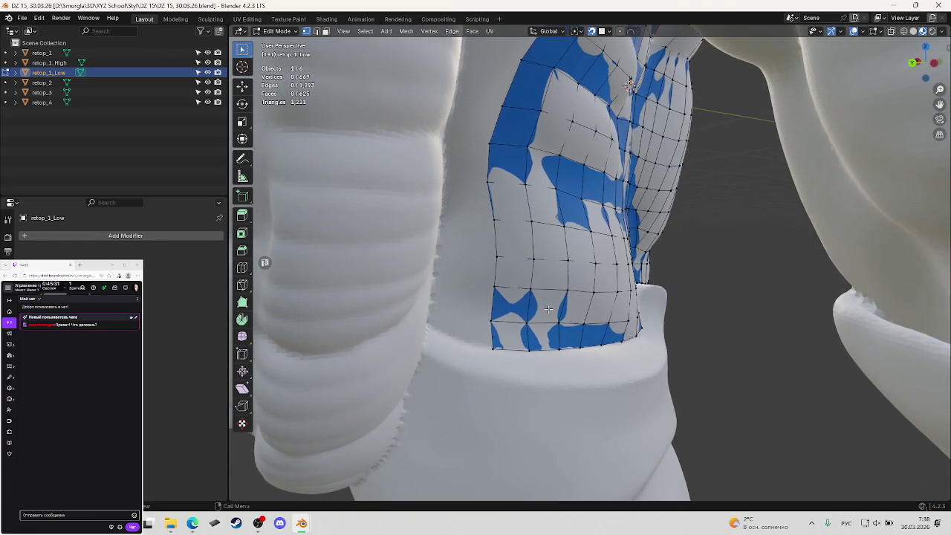
mouse_move(491, 347)
middle_down()
mouse_move(552, 179)
mouse_move(598, 161)
mouse_move(574, 169)
middle_up()
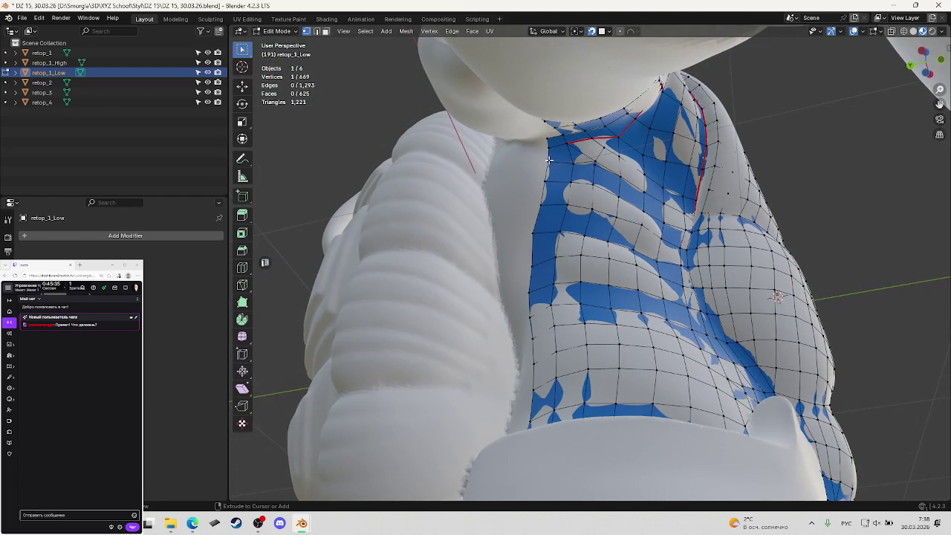
ctrl+click(550, 150)
mouse_move(542, 272)
middle_down()
mouse_move(582, 268)
mouse_move(731, 84)
mouse_move(523, 385)
middle_up()
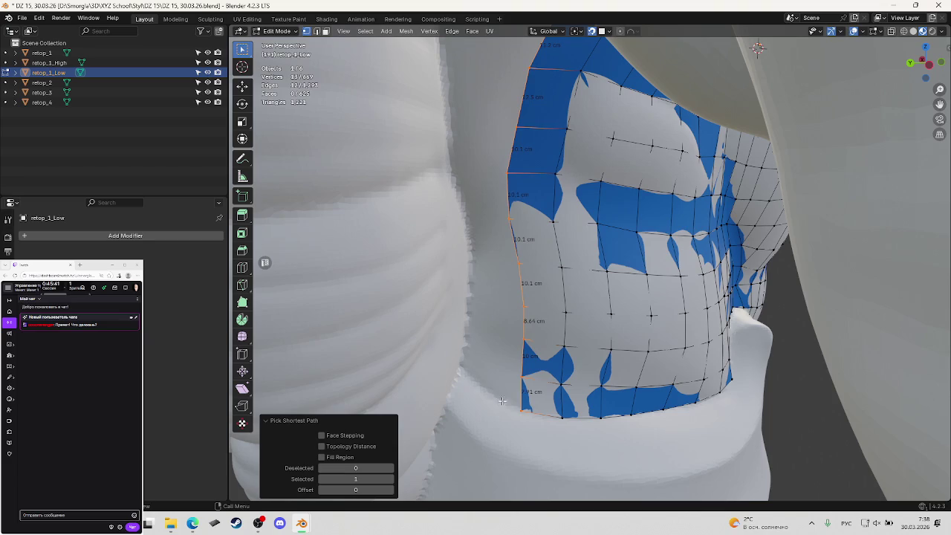
key(e)
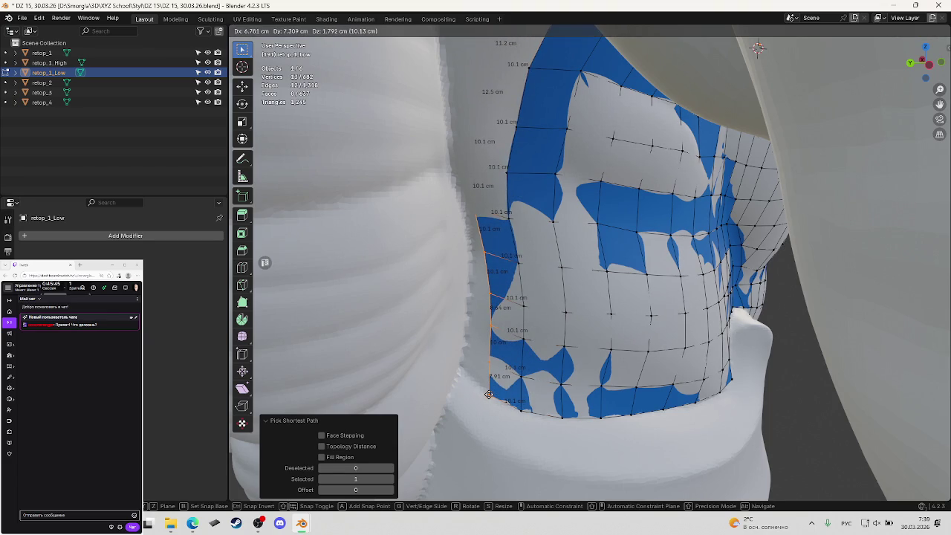
click(490, 394)
middle_drag(489, 394, 523, 379)
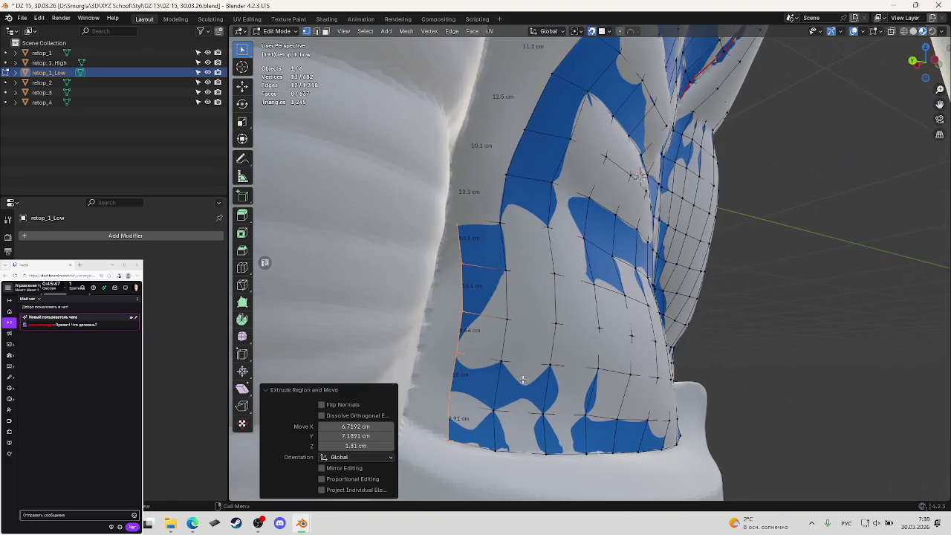
click(469, 402)
scroll(482, 417, up, 2)
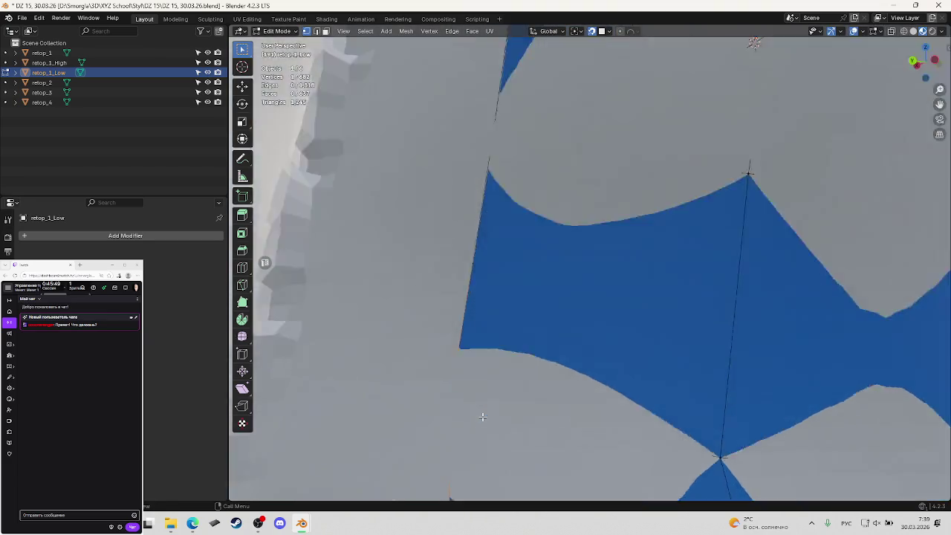
Slide the first two new border vertices onto the high-poly torso surface and save.
scroll(483, 418, up, 2)
scroll(482, 418, up, 2)
scroll(575, 357, up, 1)
mouse_move(574, 357)
middle_down()
mouse_move(662, 300)
mouse_move(620, 287)
middle_up()
drag(596, 278, 597, 268)
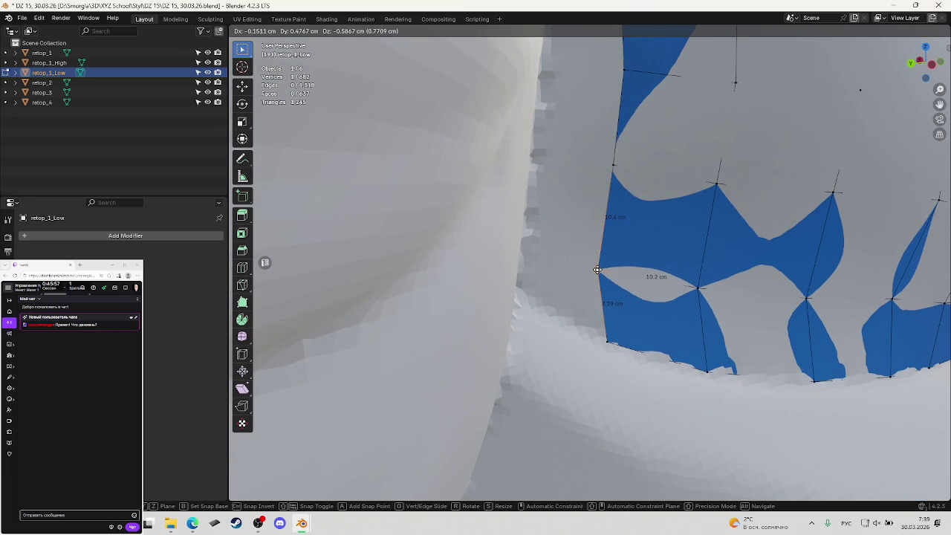
drag(597, 268, 598, 271)
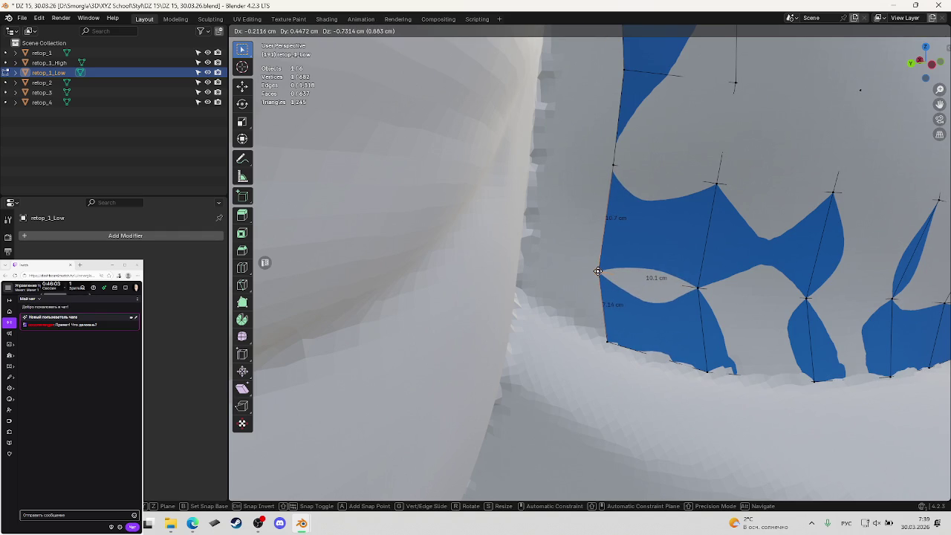
drag(599, 271, 599, 271)
middle_drag(599, 271, 627, 287)
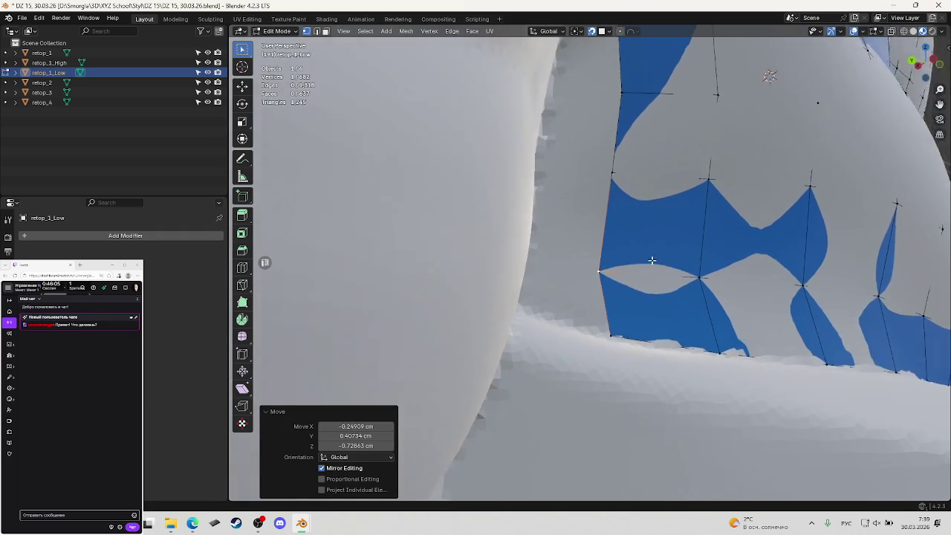
drag(609, 272, 697, 279)
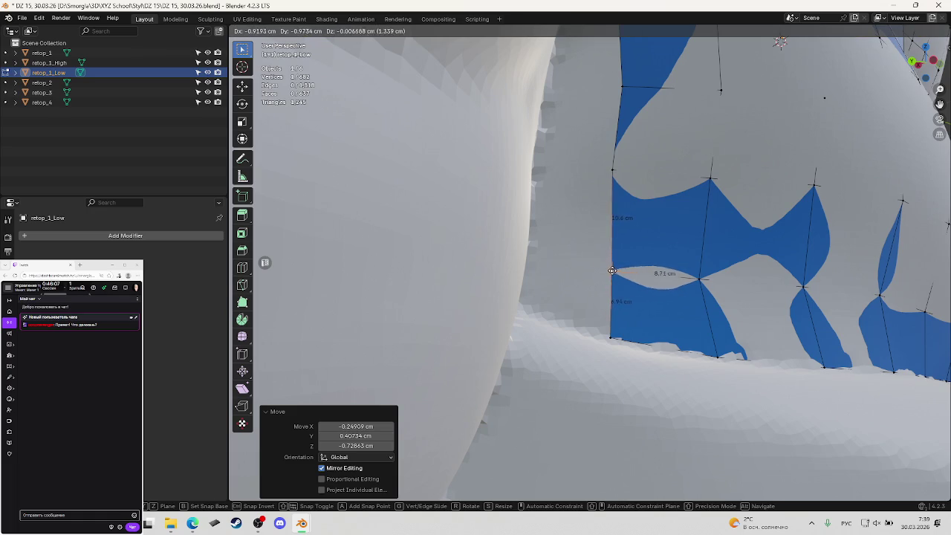
middle_drag(679, 260, 622, 220)
drag(613, 209, 613, 216)
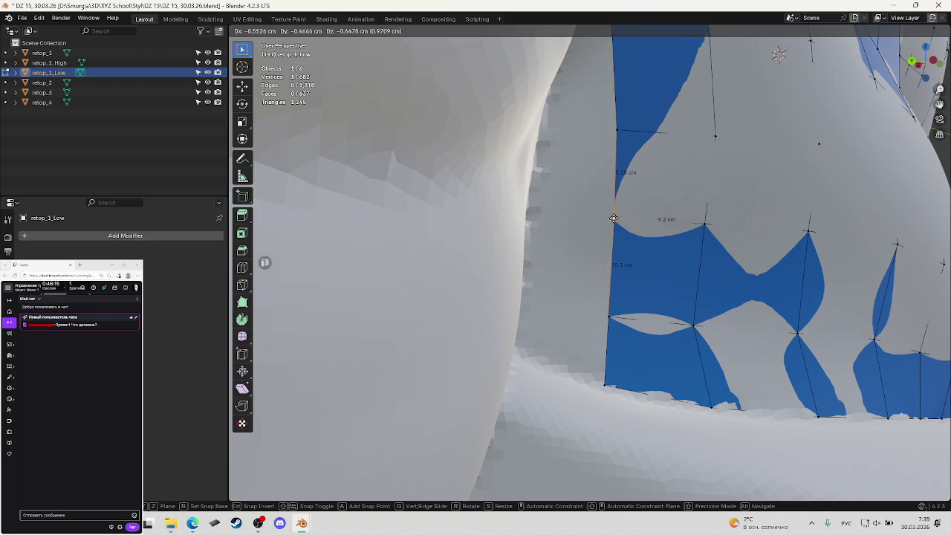
drag(614, 219, 612, 218)
mouse_move(612, 218)
middle_down()
mouse_move(652, 249)
mouse_move(660, 244)
middle_up()
key(ctrl+s)
Move the next border vertex onto the torso surface and save.
click(605, 211)
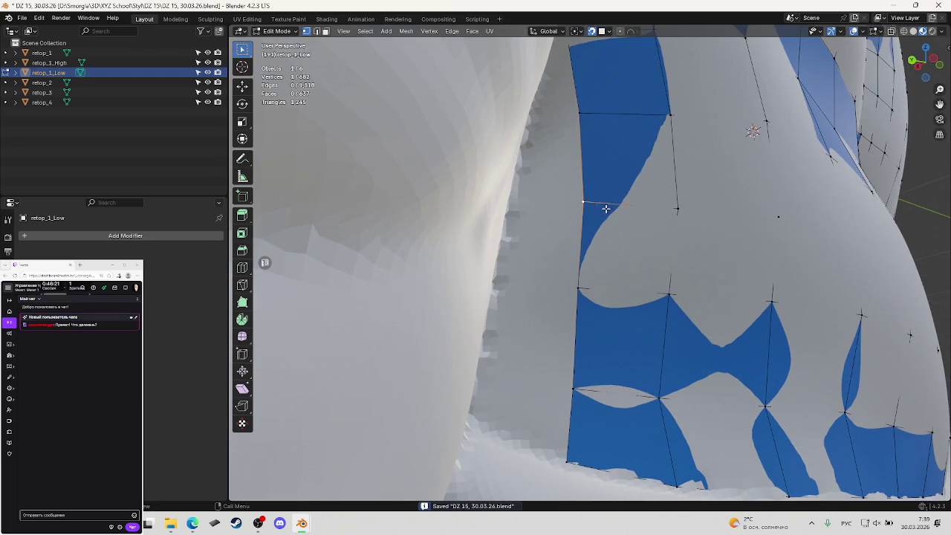
scroll(599, 329, down, 2)
scroll(599, 255, up, 2)
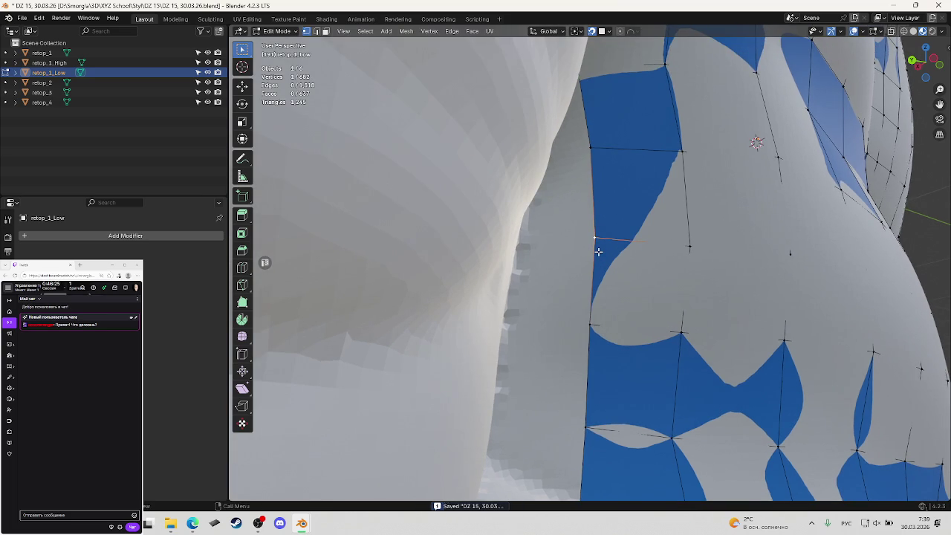
key(g)
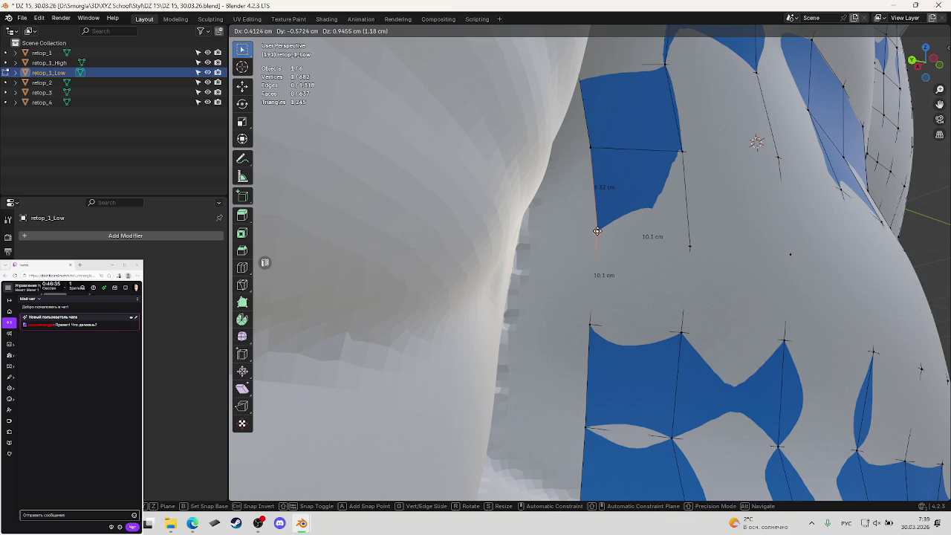
click(597, 232)
middle_drag(649, 245, 688, 283)
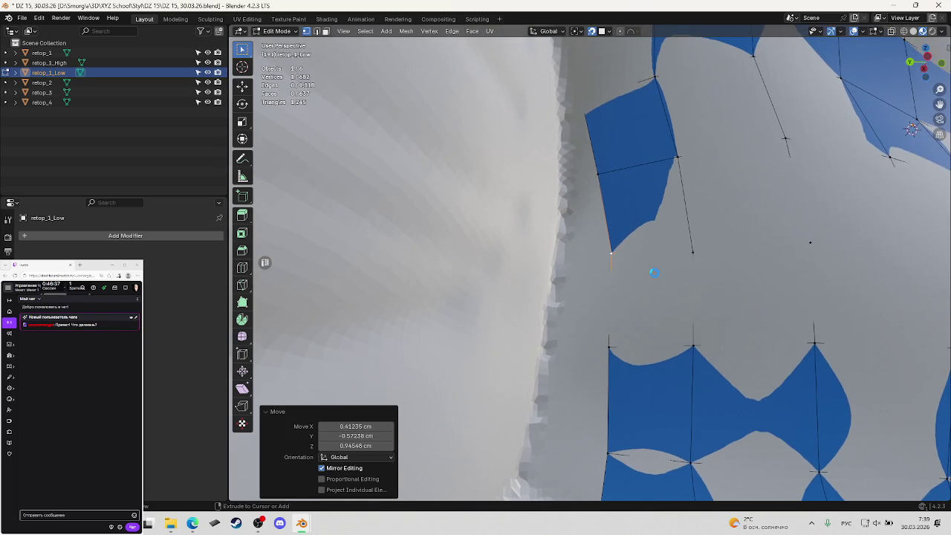
key(ctrl+s)
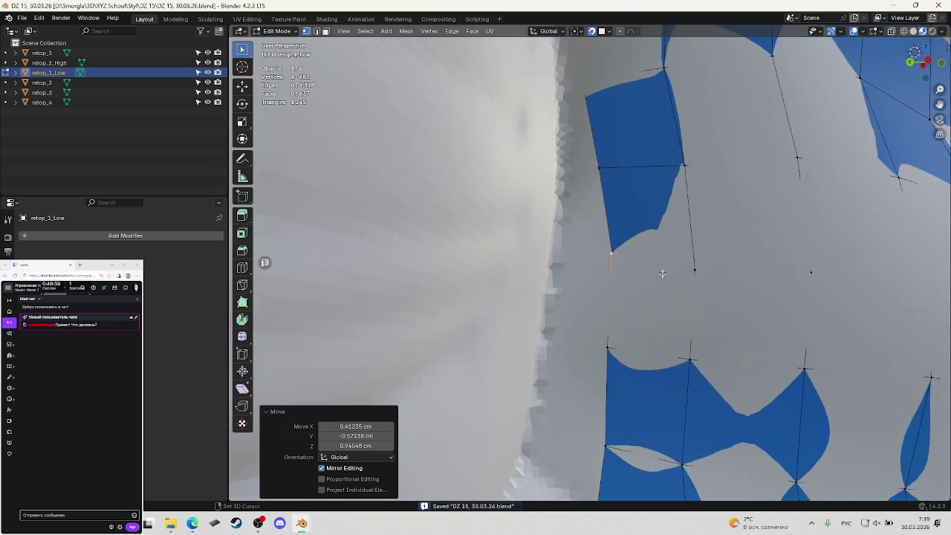
Reposition that vertex again in see-through shading and save the file.
key(shift+z)
key(shift+z)
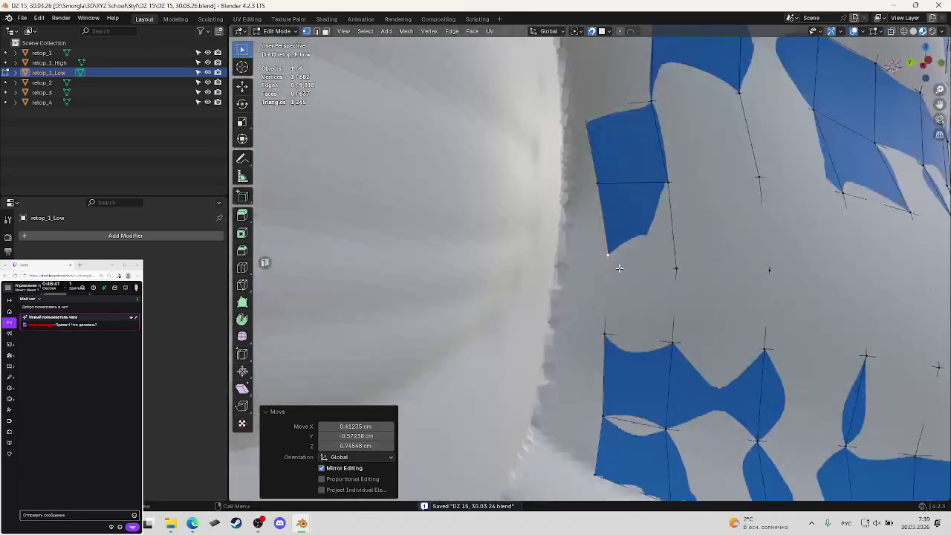
key(g)
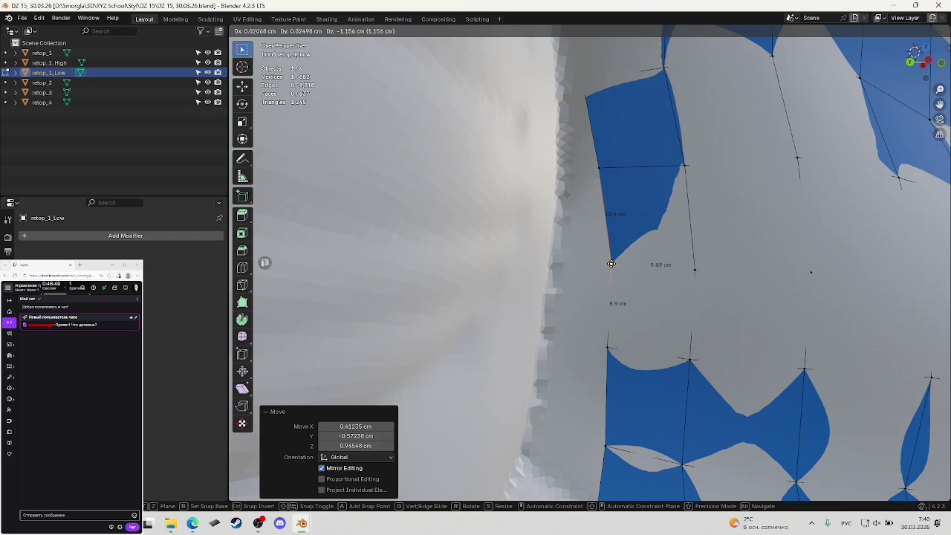
click(611, 263)
mouse_move(660, 253)
middle_down()
mouse_move(664, 266)
mouse_move(636, 264)
middle_up()
key(ctrl+s)
middle_drag(605, 210, 629, 226)
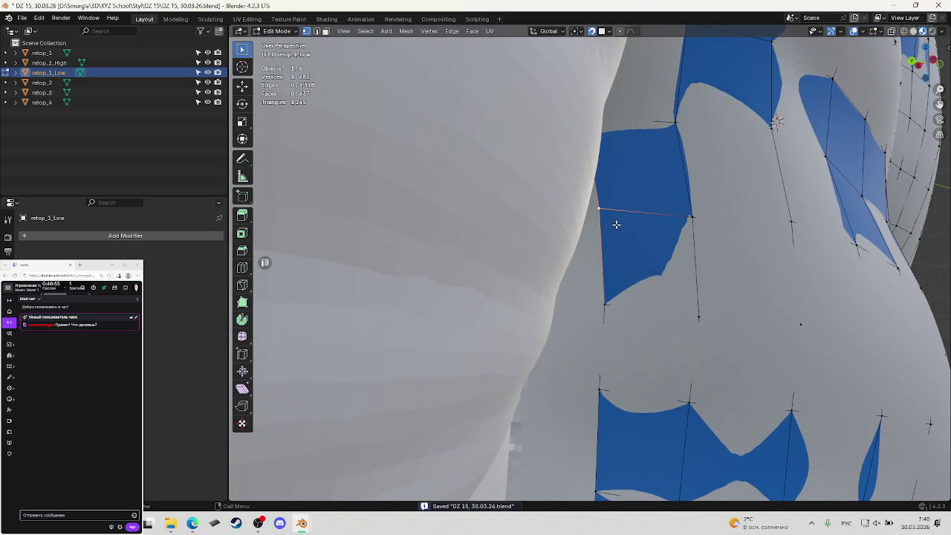
key(g)
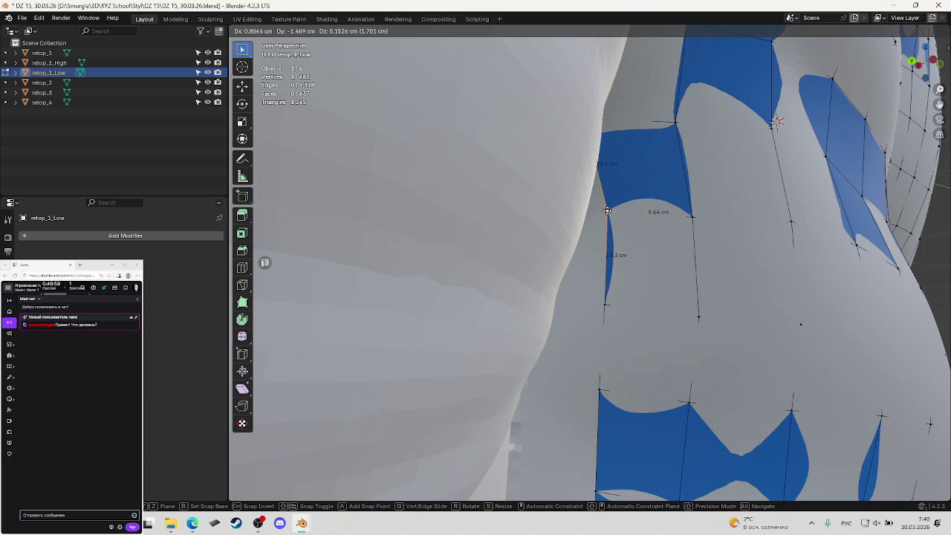
Finish placing the previous border vertex and snap the new face's corner vertex onto the surface.
click(607, 211)
mouse_move(607, 211)
middle_down()
mouse_move(645, 229)
mouse_move(627, 237)
middle_up()
click(601, 187)
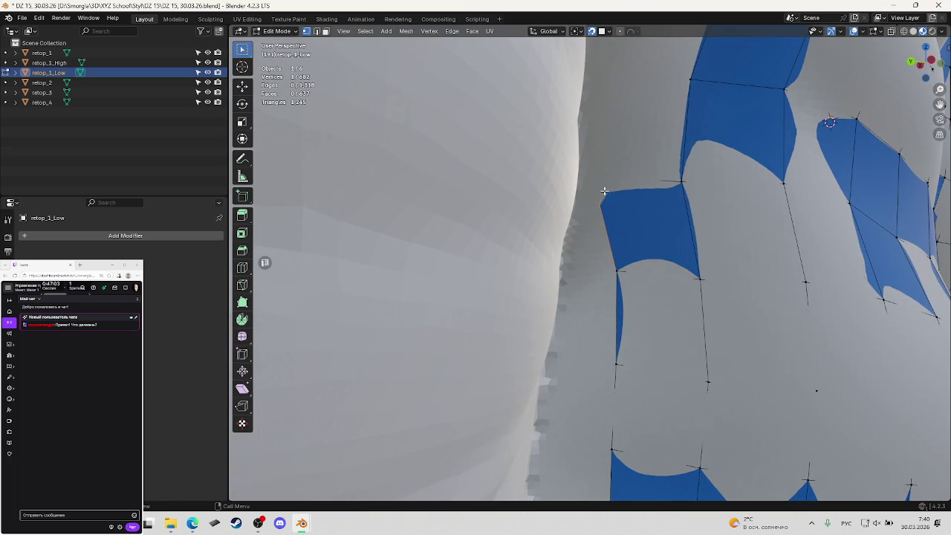
key(g)
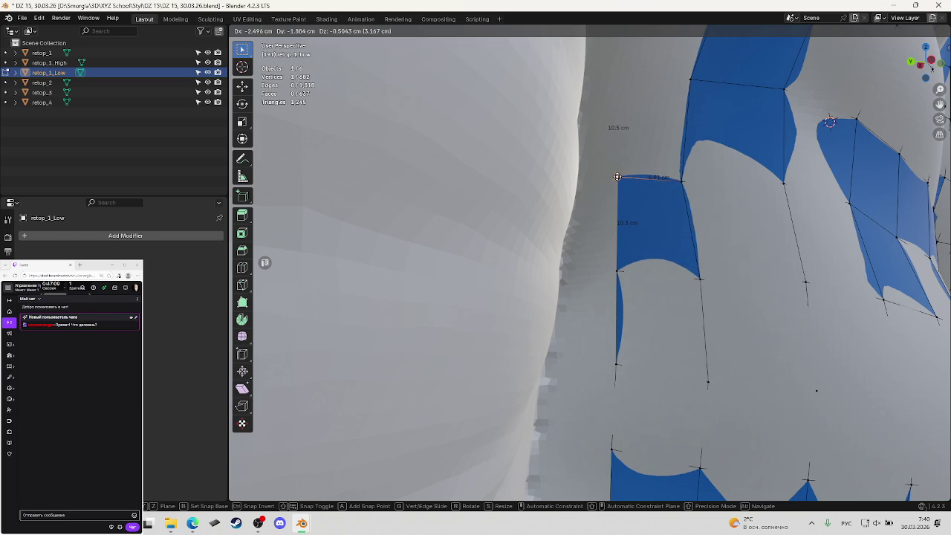
click(617, 178)
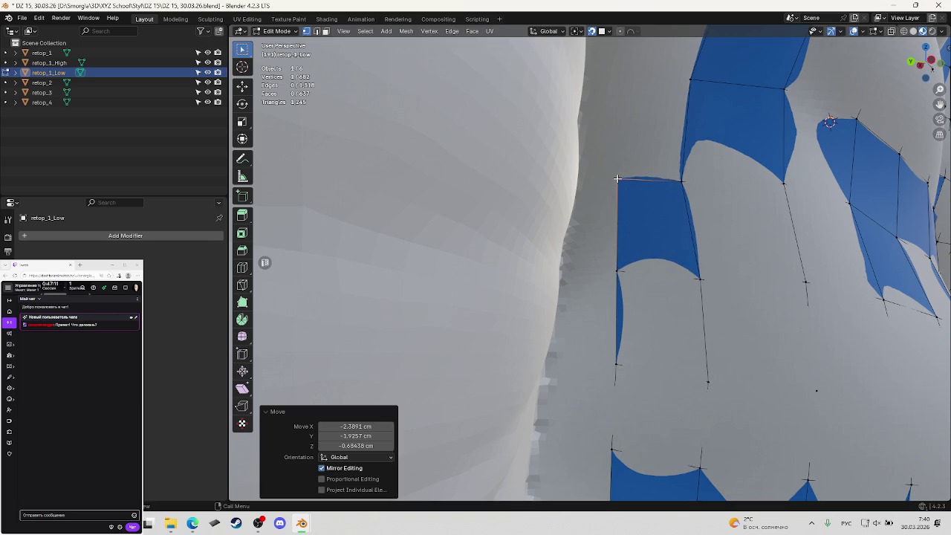
mouse_move(617, 179)
middle_down()
mouse_move(695, 221)
mouse_move(628, 164)
middle_up()
Using see-through shading, snap a hidden edge vertex and the corner vertex onto the torso.
key(shift+z)
key(shift+z)
key(g)
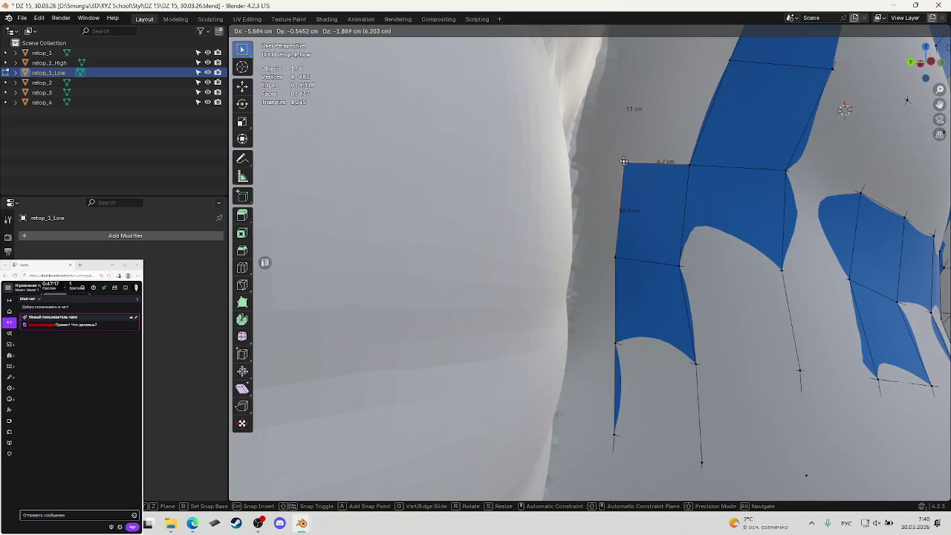
click(620, 161)
mouse_move(667, 185)
middle_down()
mouse_move(634, 210)
mouse_move(657, 221)
mouse_move(660, 193)
middle_up()
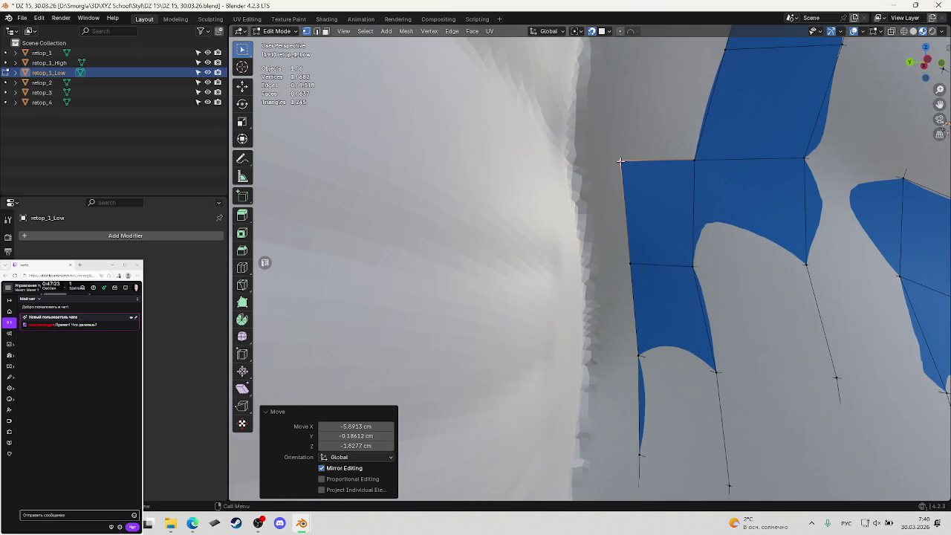
key(g)
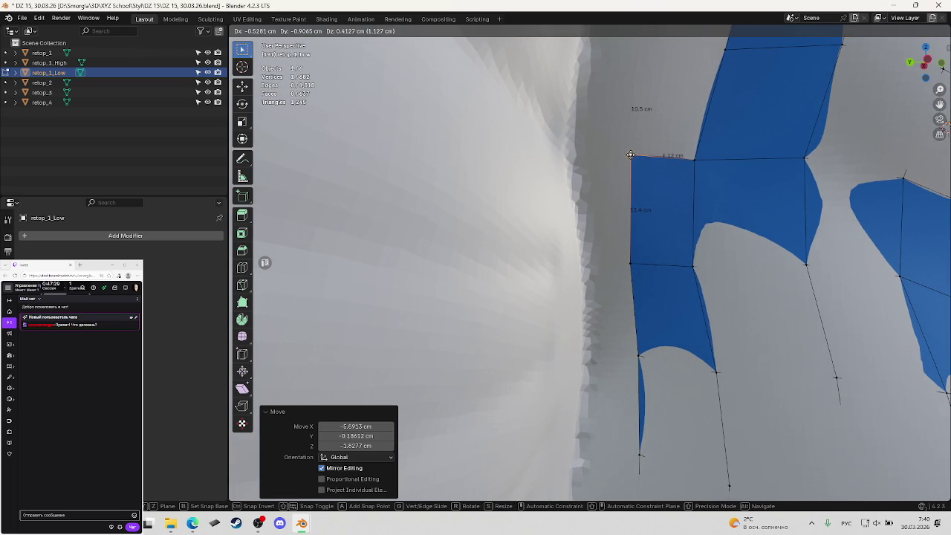
click(630, 155)
mouse_move(676, 171)
middle_down()
mouse_move(741, 183)
mouse_move(639, 179)
middle_up()
Pick the edge-corner vertex in wireframe and snap it onto the high-poly surface.
key(shift+z)
click(611, 181)
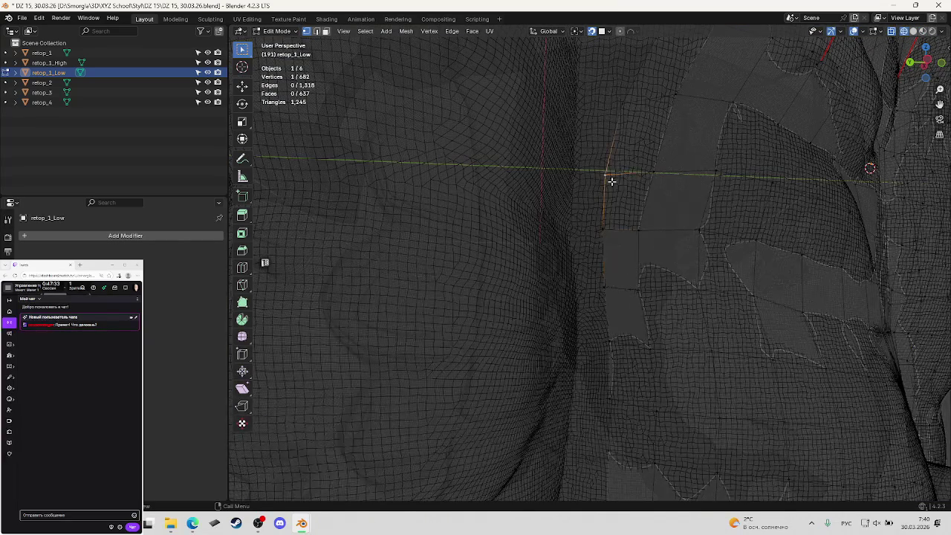
key(shift+z)
scroll(619, 167, up, 1)
key(g)
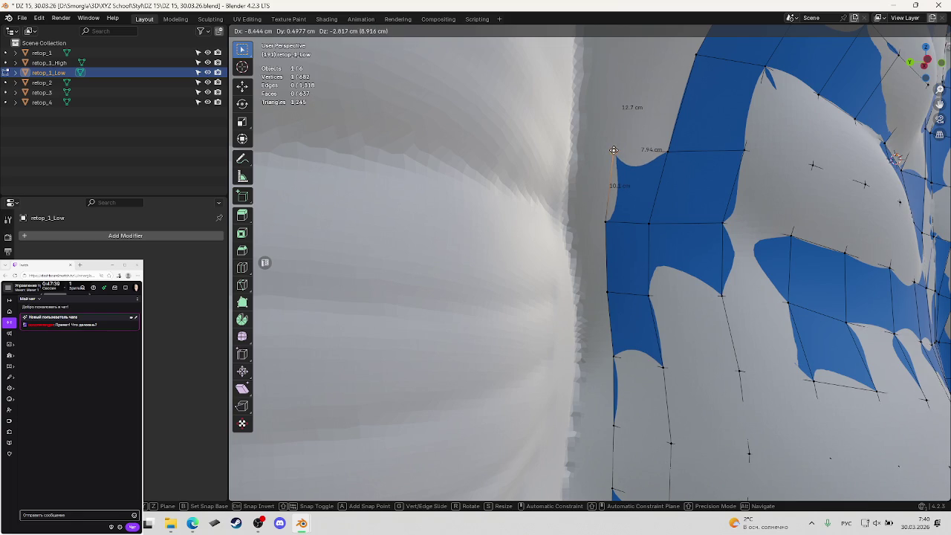
click(614, 150)
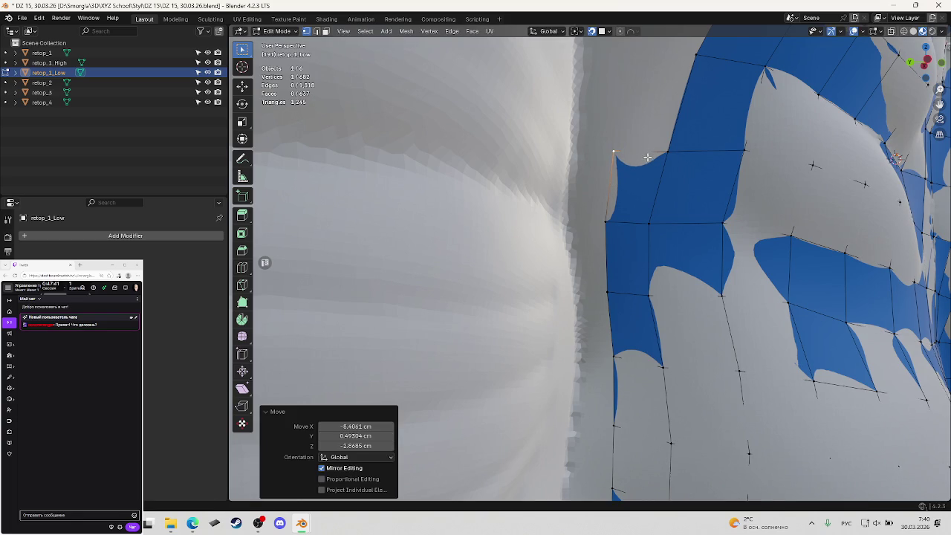
middle_drag(610, 159, 569, 196)
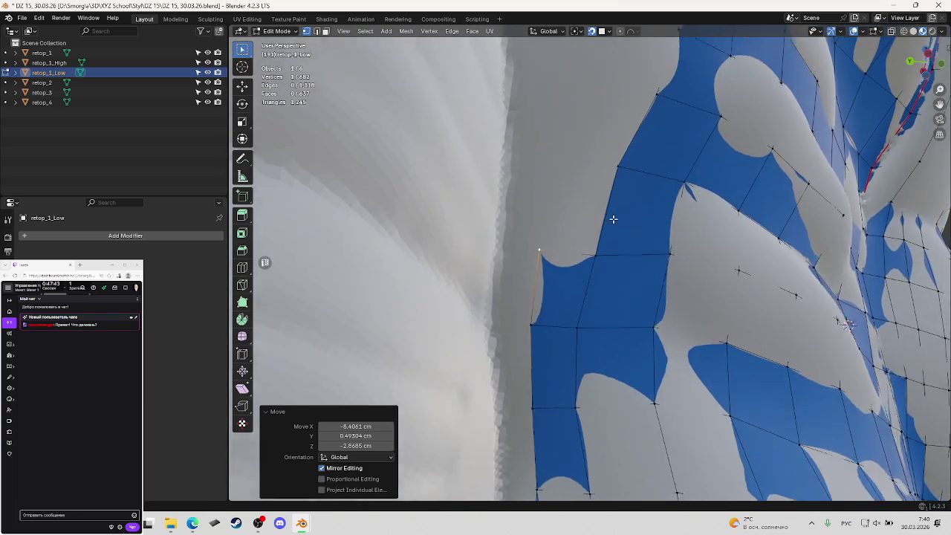
Pull the side-edge corner vertex onto the surface (offset X -1.4148, Y -1.1023, Z 1.8698 cm) and save.
key(z)
key(z)
key(g)
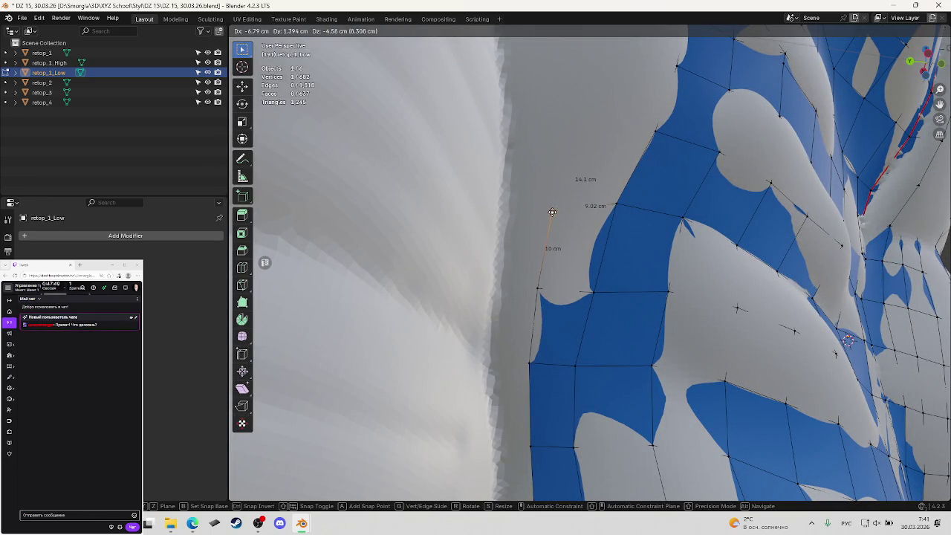
click(552, 213)
mouse_move(552, 213)
middle_down()
mouse_move(641, 235)
mouse_move(570, 224)
middle_up()
scroll(570, 223, down, 3)
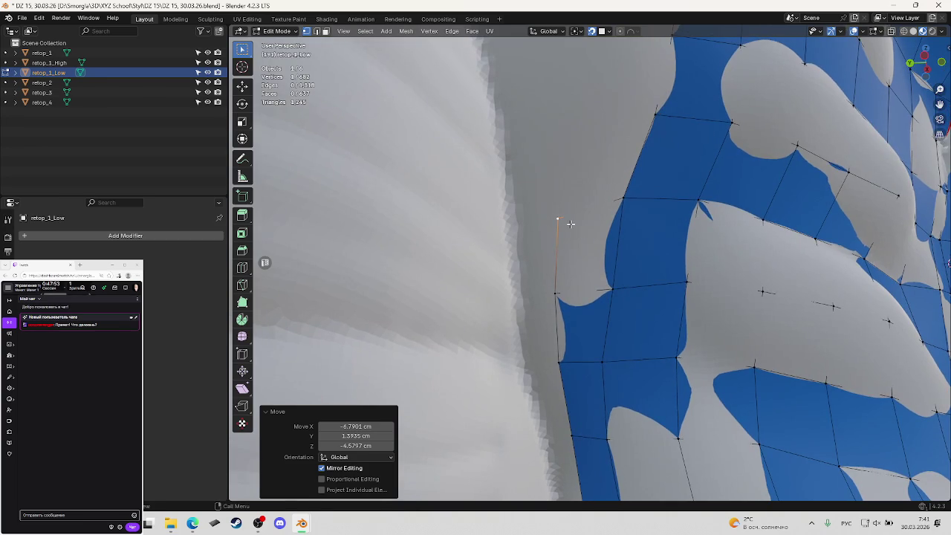
key(g)
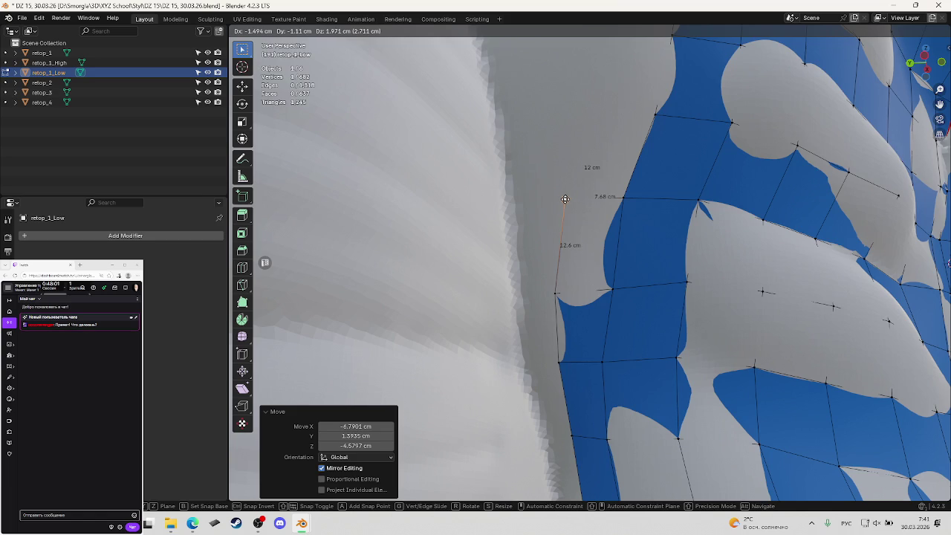
click(565, 199)
key(ctrl+s)
scroll(566, 199, down, 3)
scroll(612, 162, down, 2)
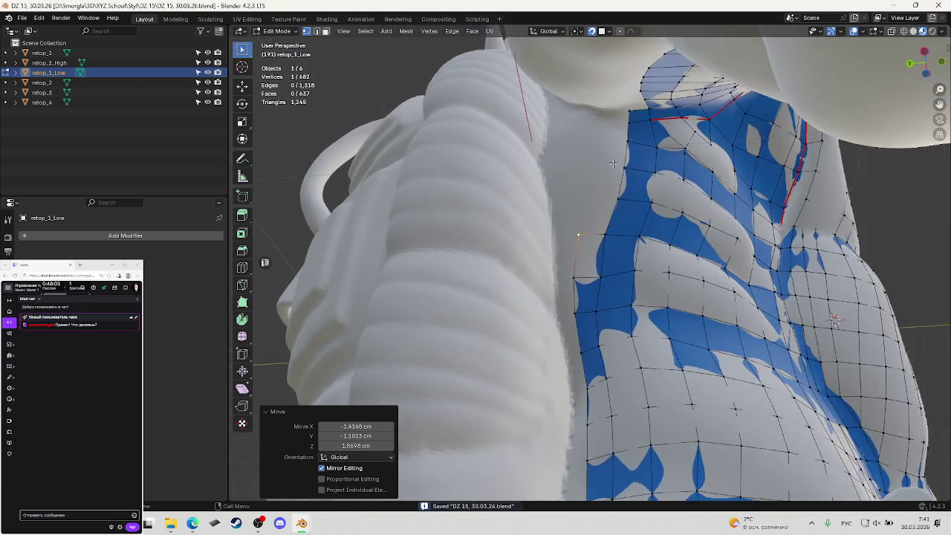
Select the neck-side edge's top vertex through see-through shading and snap it onto the surface.
scroll(613, 162, up, 3)
middle_drag(612, 162, 591, 203)
click(591, 202)
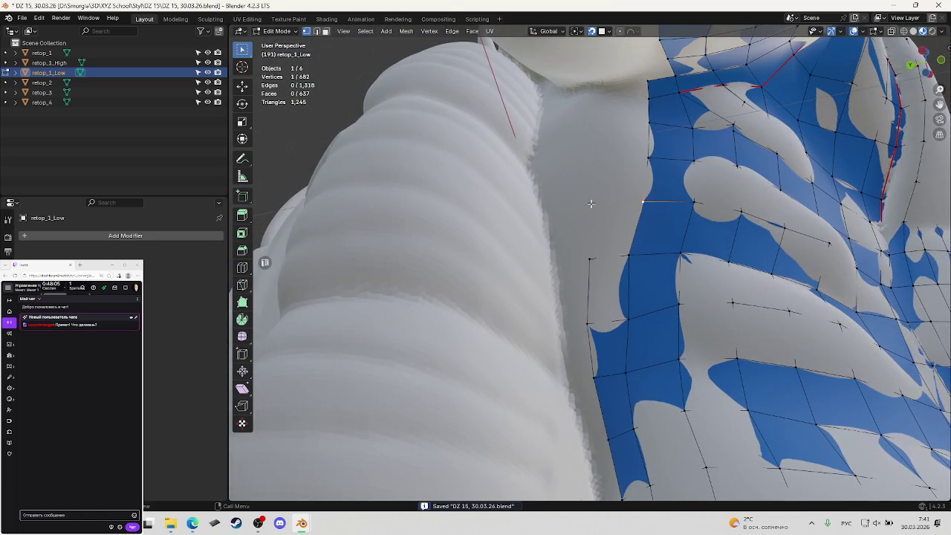
key(shift+z)
key(g)
click(616, 194)
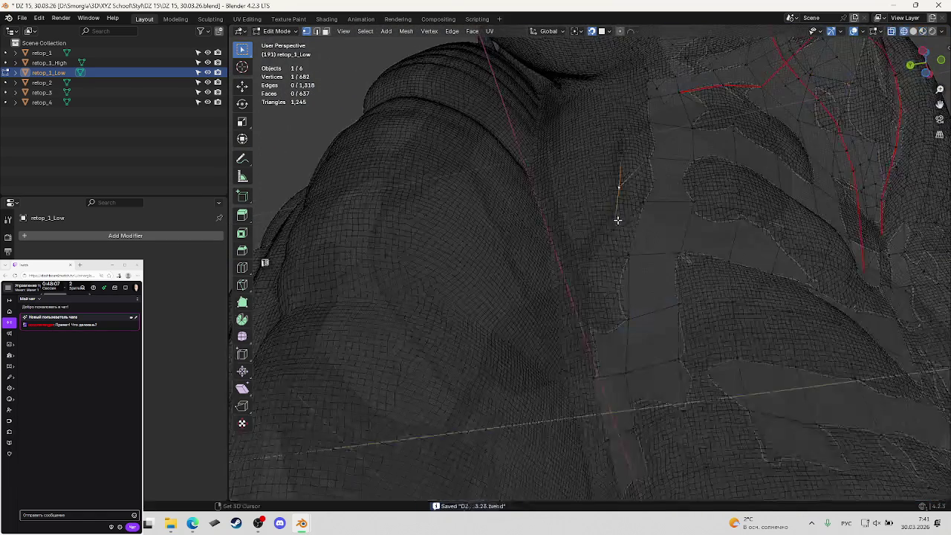
key(shift+z)
key(g)
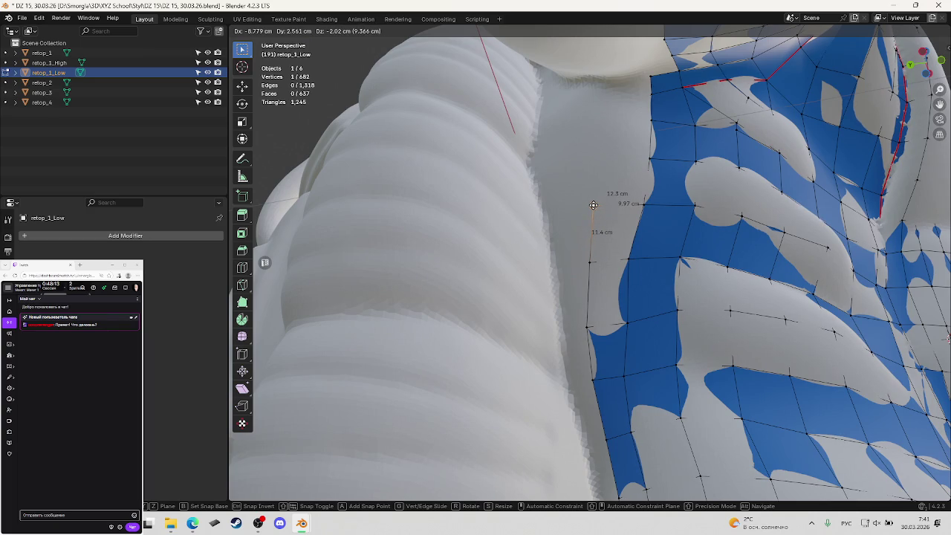
click(624, 188)
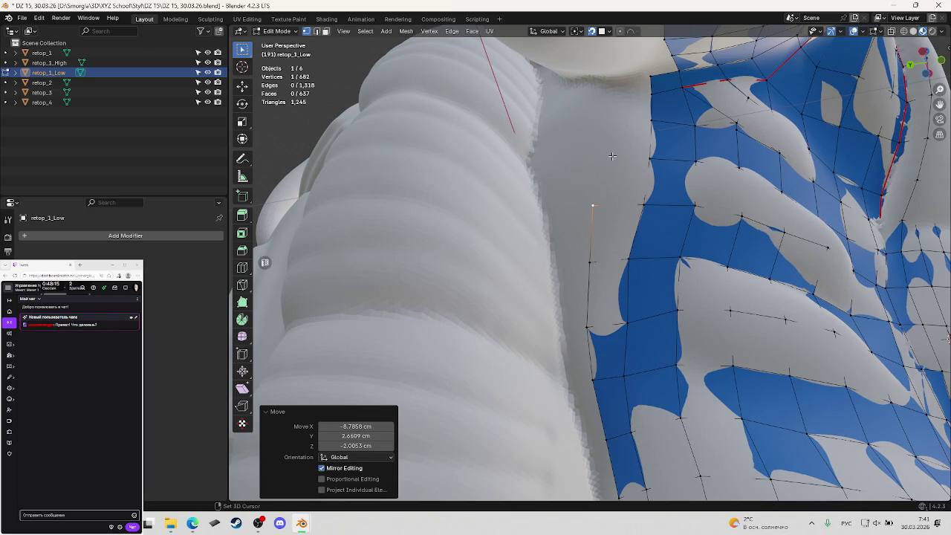
Move that top vertex again onto the high-poly surface.
key(shift+z)
key(shift+z)
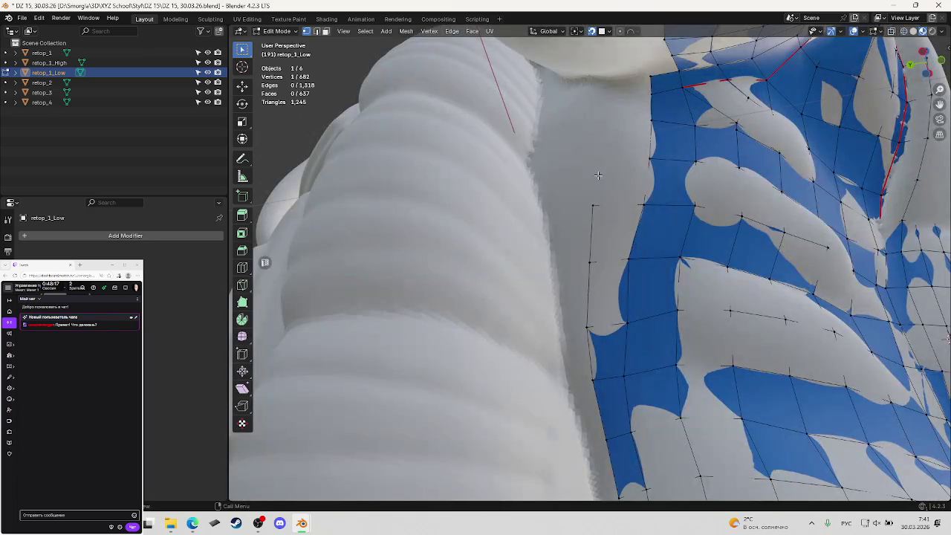
key(g)
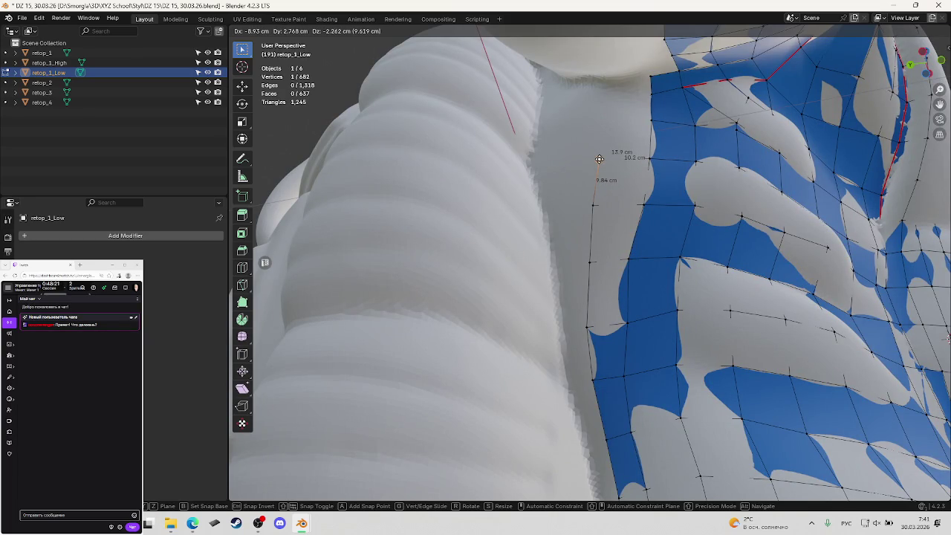
click(600, 159)
scroll(601, 159, up, 2)
scroll(639, 178, up, 3)
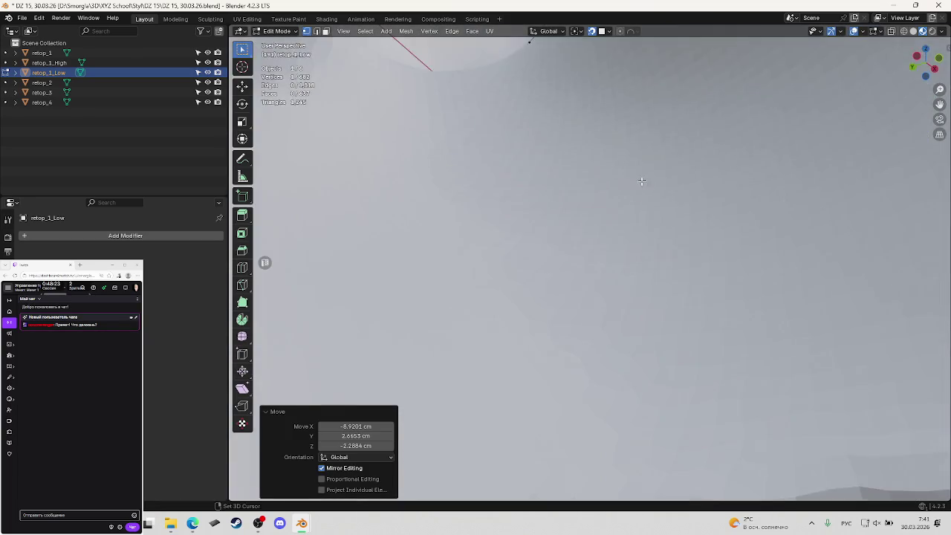
scroll(651, 107, down, 2)
scroll(669, 223, down, 2)
scroll(652, 196, down, 2)
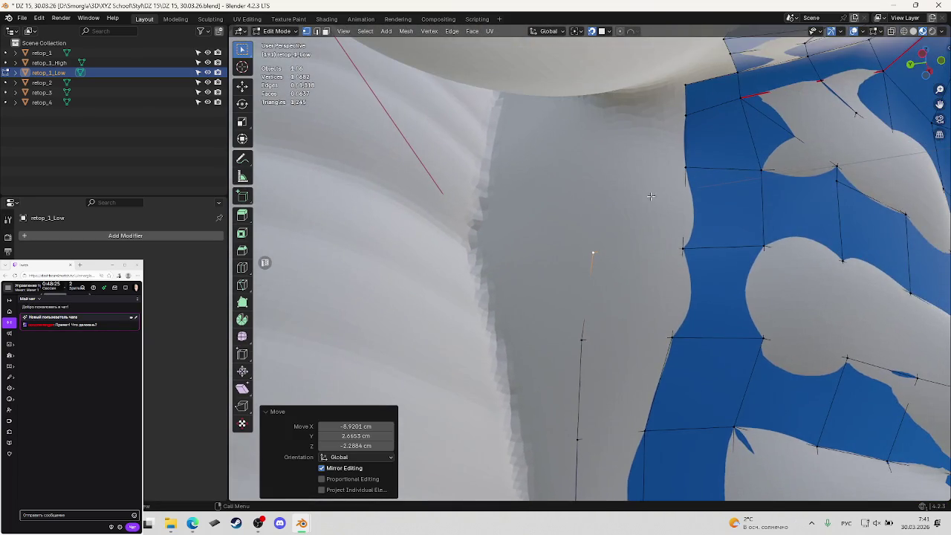
Refine the top vertex placement on the surface twice more and save.
key(shift+z)
key(shift+z)
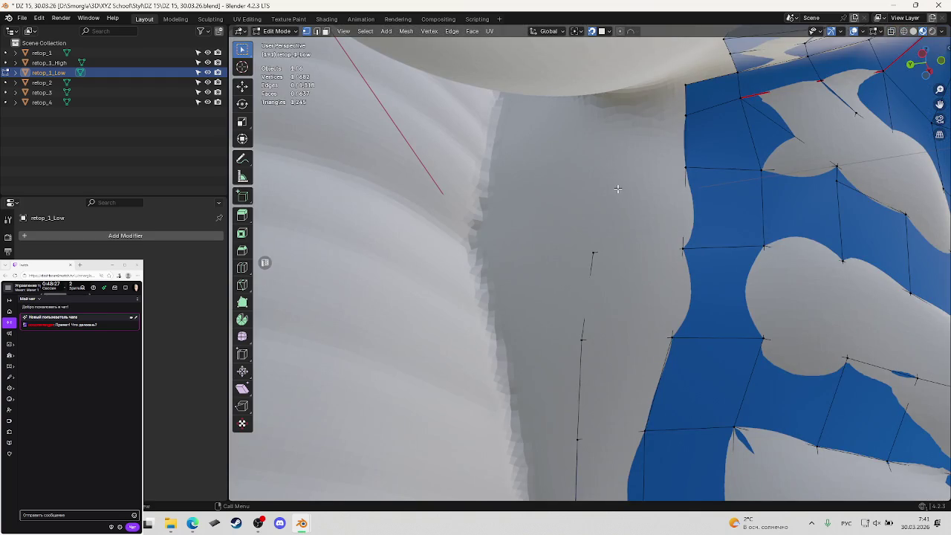
key(g)
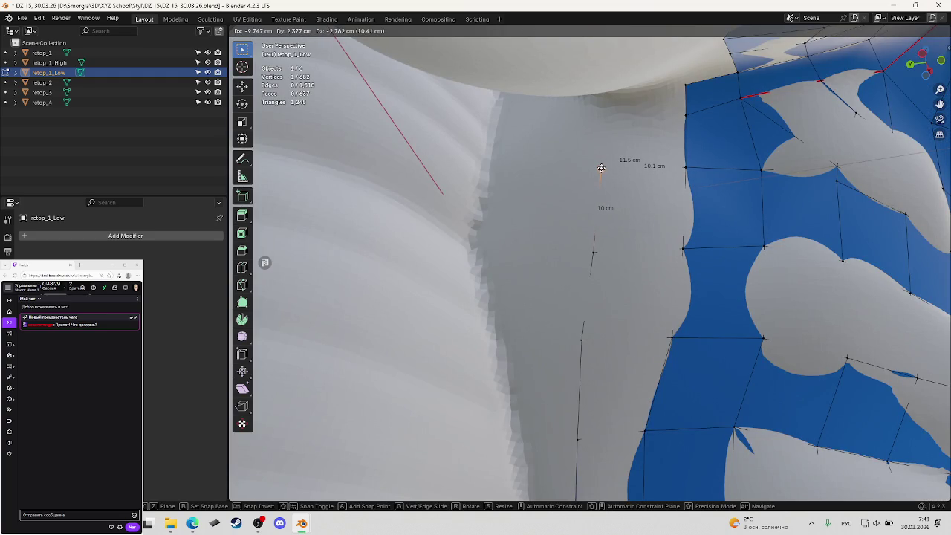
click(601, 167)
key(shift+z)
ctrl+right_click(644, 154)
key(shift+z)
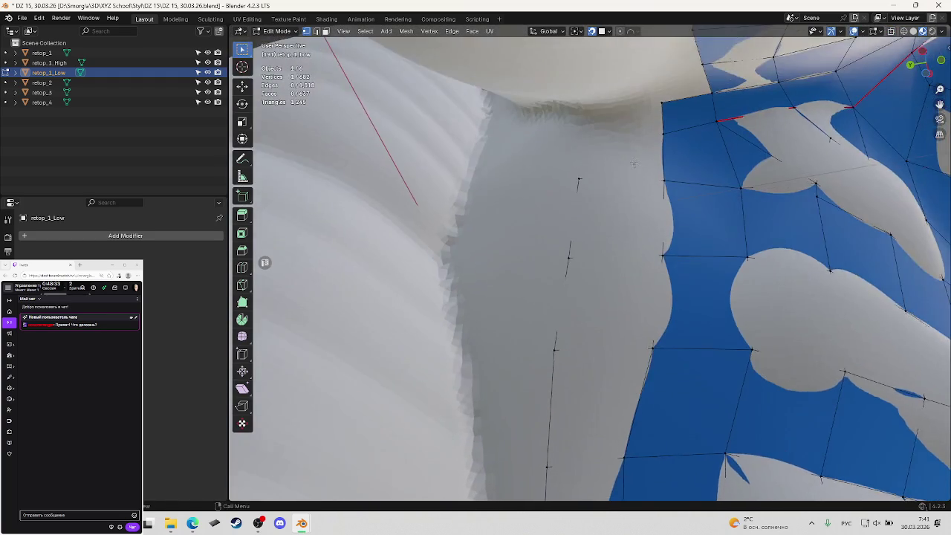
key(g)
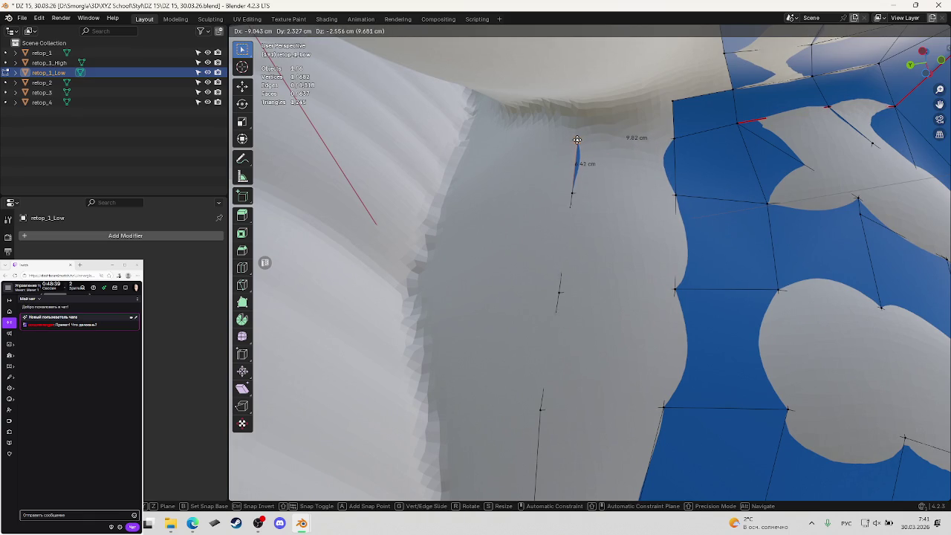
click(578, 140)
mouse_move(578, 142)
middle_down()
mouse_move(626, 131)
mouse_move(635, 157)
middle_up()
key(ctrl+s)
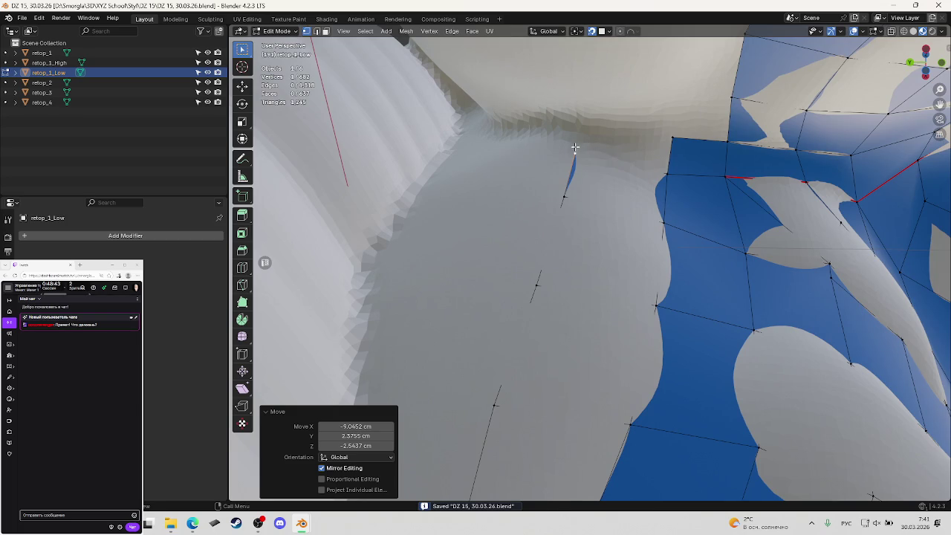
Extrude a new vertex from the edge top and fill a face with the neighbouring corner (638 faces), then save.
key(e)
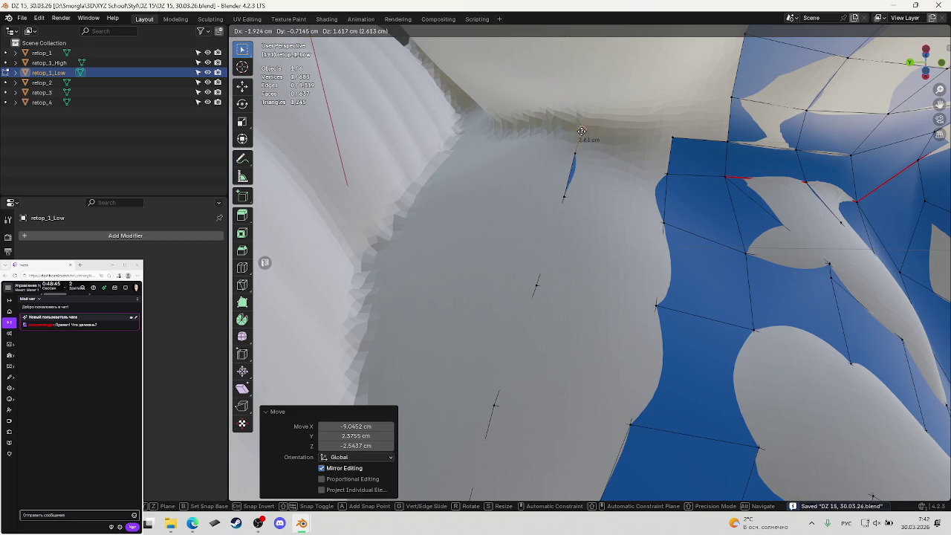
click(583, 131)
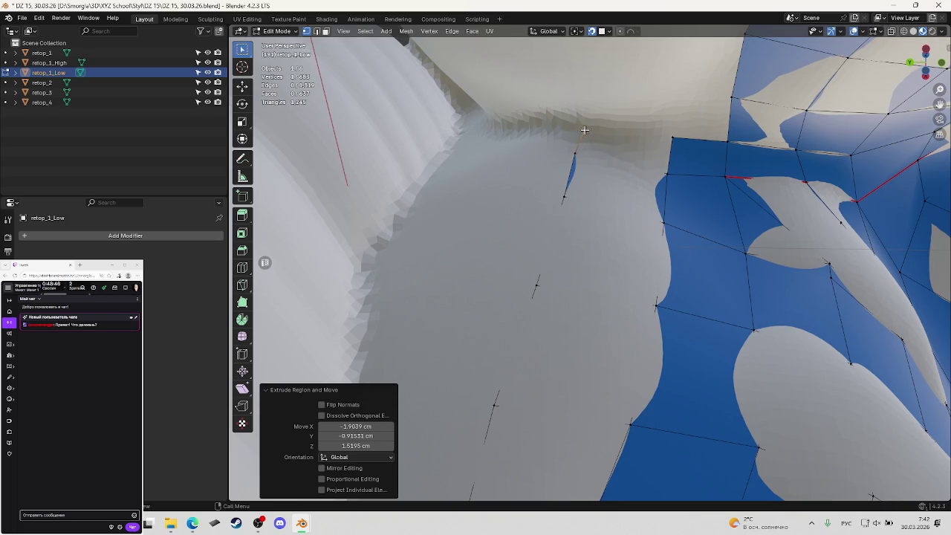
shift+click(670, 141)
key(f)
click(640, 145)
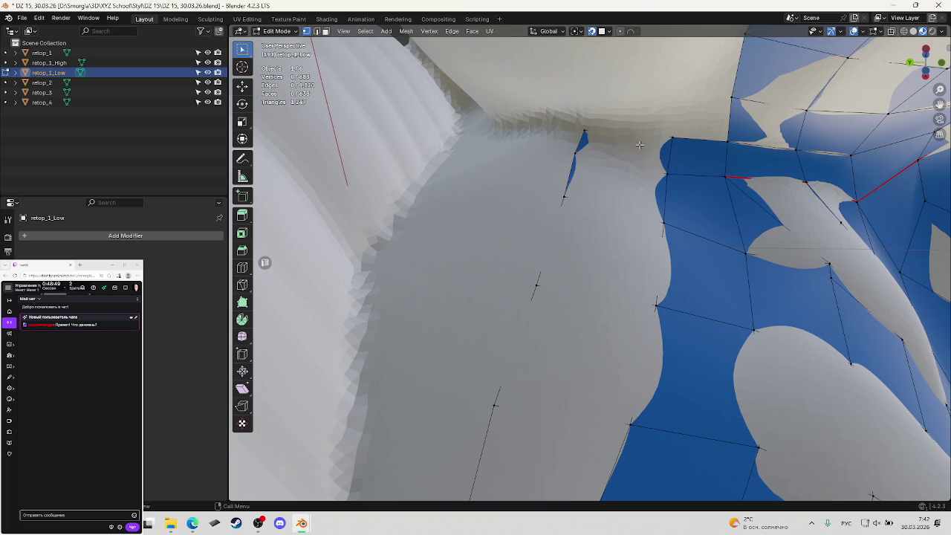
key(ctrl+s)
mouse_move(621, 144)
middle_down()
mouse_move(597, 137)
mouse_move(629, 186)
middle_up()
scroll(632, 191, down, 5)
mouse_move(671, 221)
middle_down()
mouse_move(661, 231)
mouse_move(691, 265)
middle_up()
scroll(661, 230, down, 5)
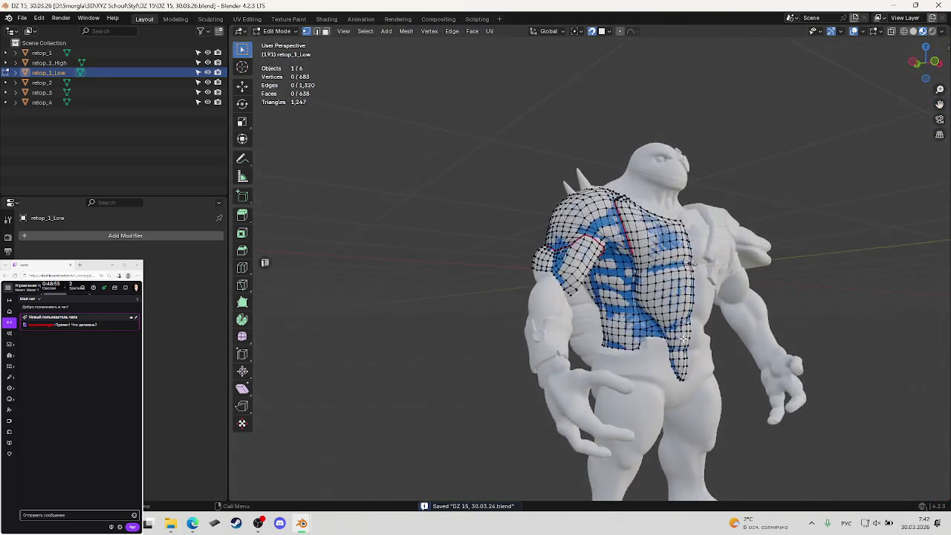
Orbit and zoom around the character to inspect the retop_1_Low chest and shoulder mesh.
middle_drag(684, 339, 683, 323)
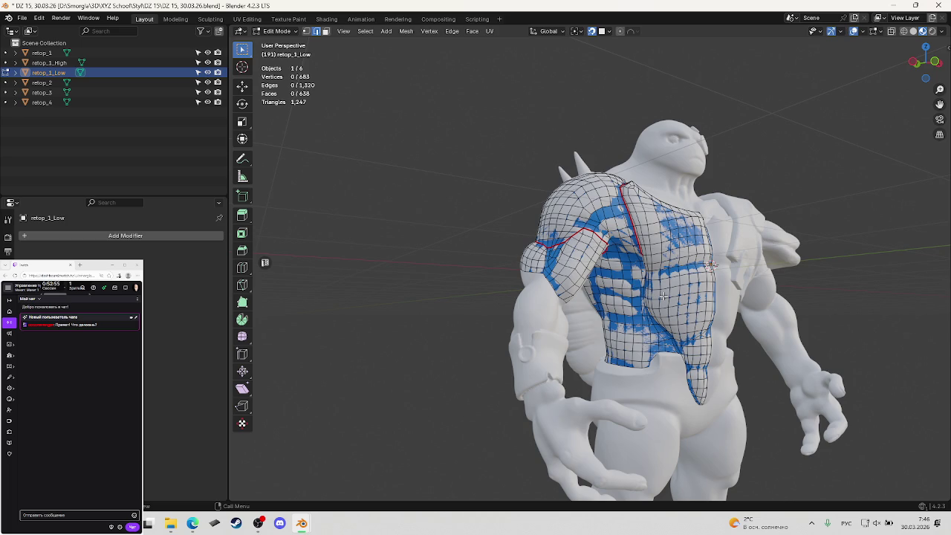
middle_drag(663, 298, 624, 278)
scroll(624, 277, up, 3)
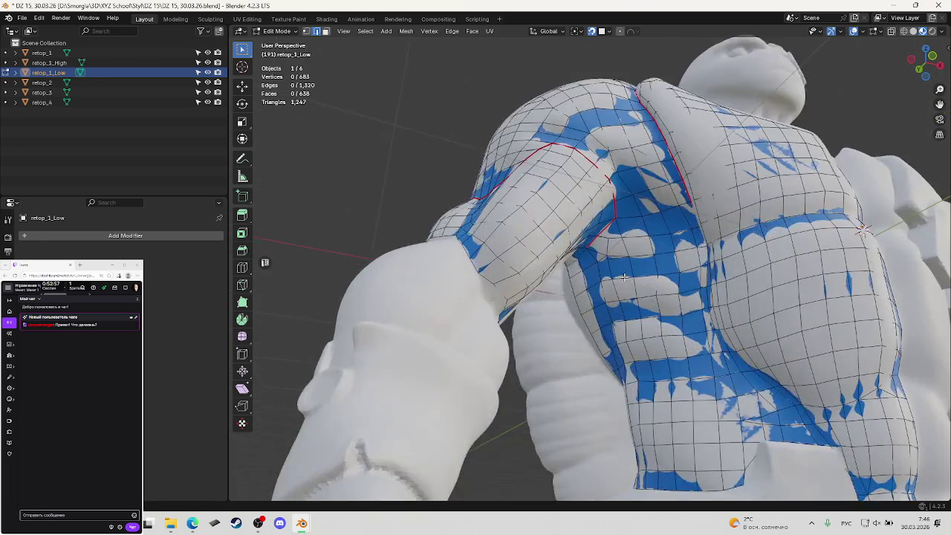
scroll(624, 277, up, 3)
mouse_move(610, 281)
middle_down()
mouse_move(587, 284)
mouse_move(637, 163)
middle_up()
scroll(582, 285, up, 2)
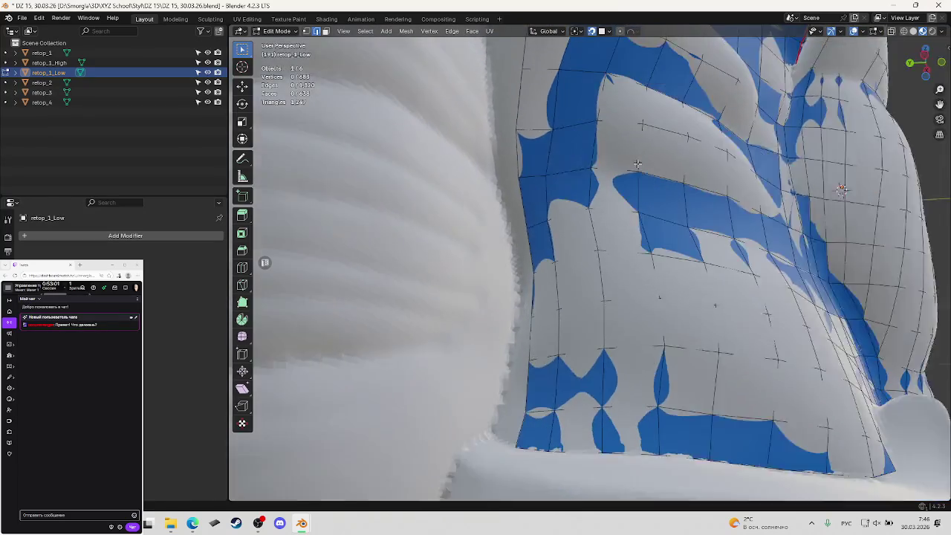
scroll(539, 196, down, 3)
scroll(577, 263, up, 3)
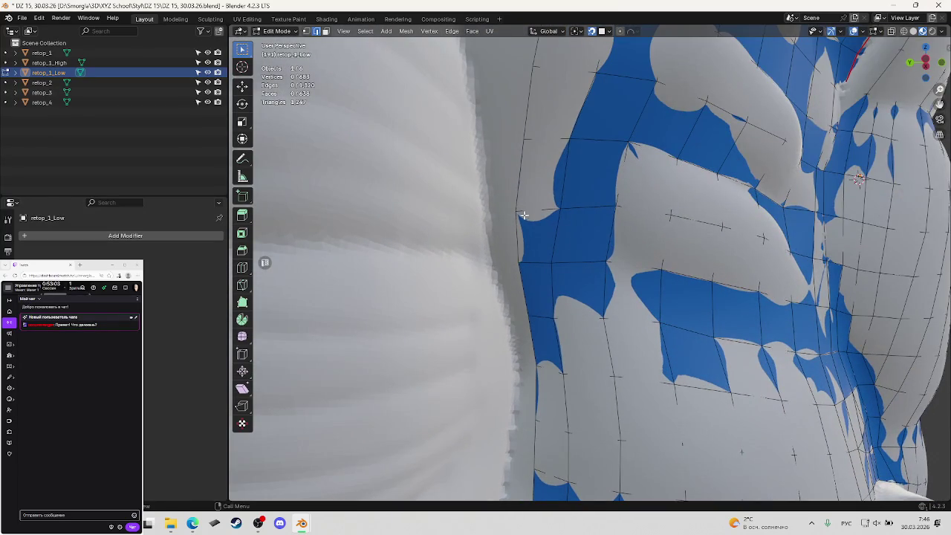
key(1)
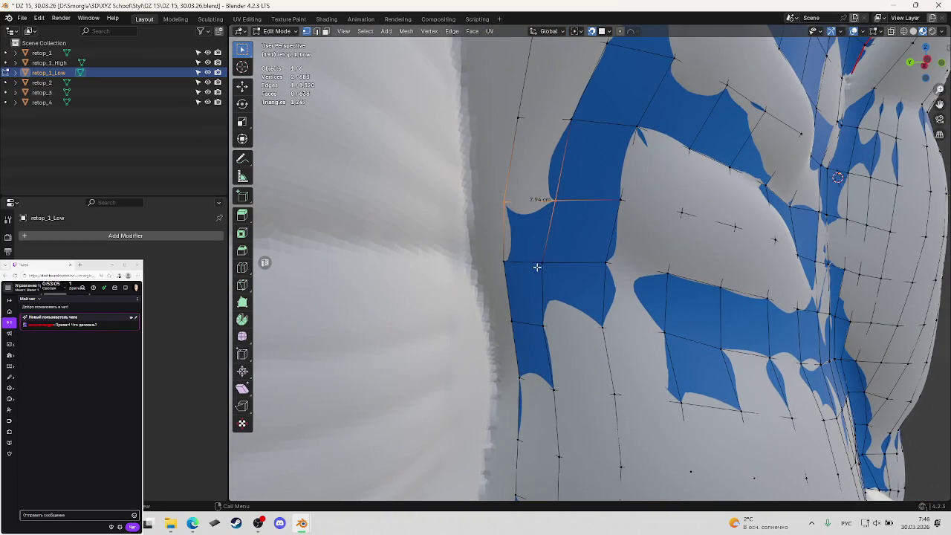
middle_drag(537, 267, 501, 270)
key(Return)
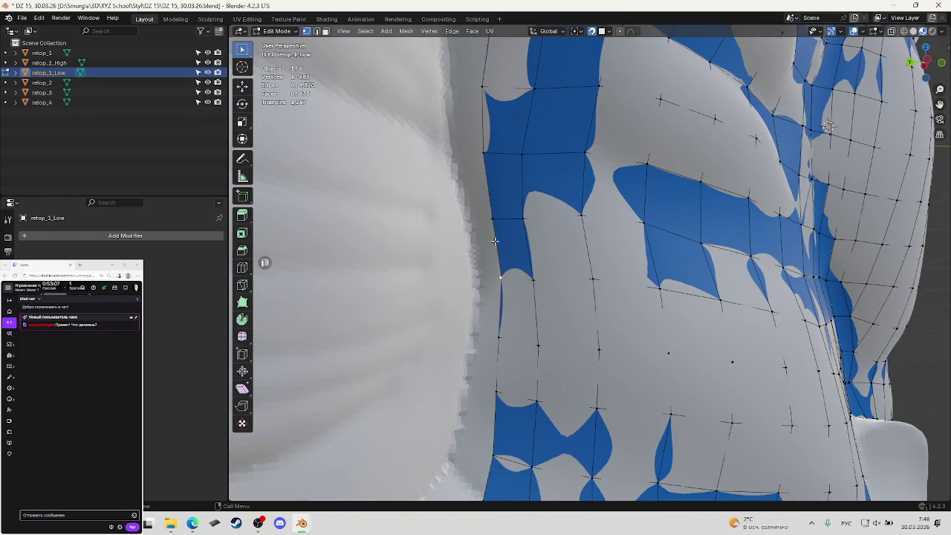
scroll(495, 217, up, 2)
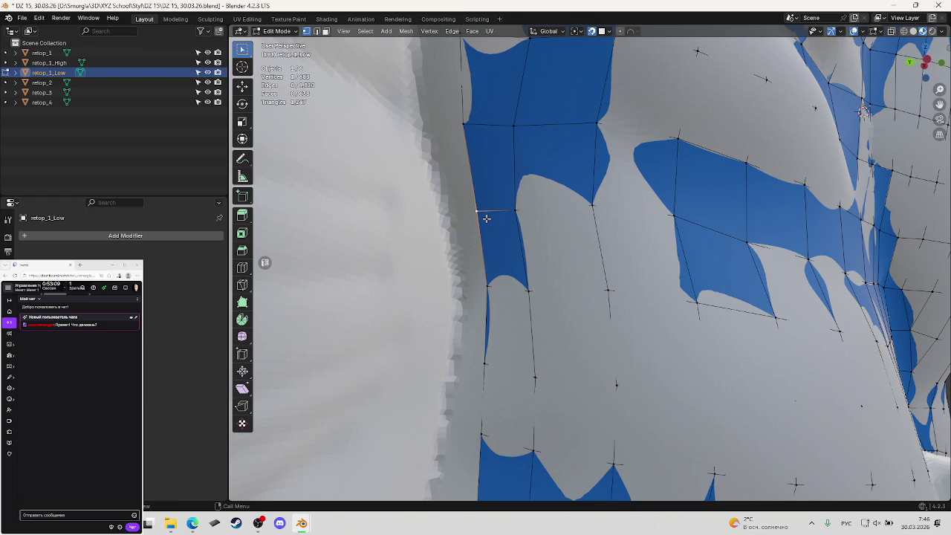
key(k)
click(476, 211)
key(Return)
scroll(476, 211, down, 4)
mouse_move(476, 211)
middle_down()
mouse_move(537, 174)
mouse_move(608, 189)
mouse_move(580, 281)
middle_up()
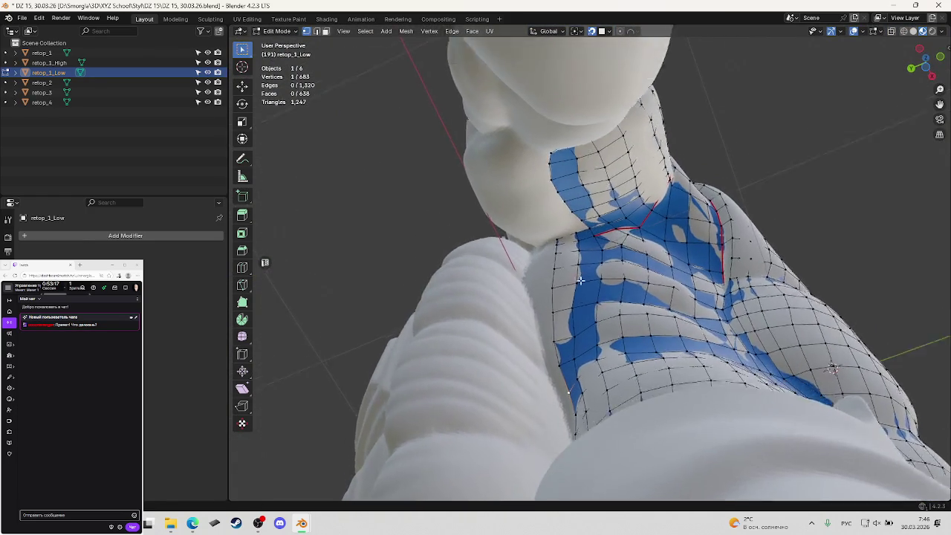
scroll(580, 280, up, 2)
scroll(583, 312, up, 3)
scroll(576, 270, down, 3)
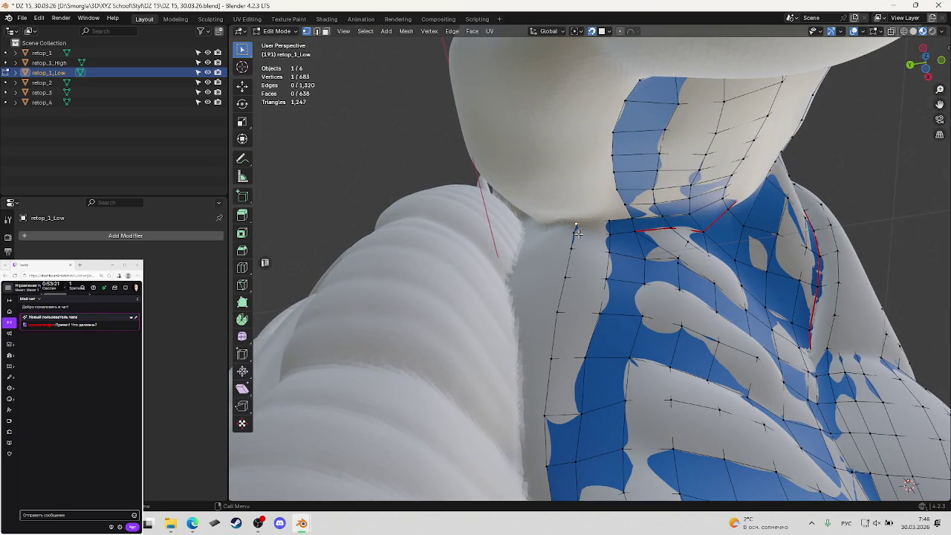
scroll(578, 234, up, 5)
scroll(619, 228, down, 2)
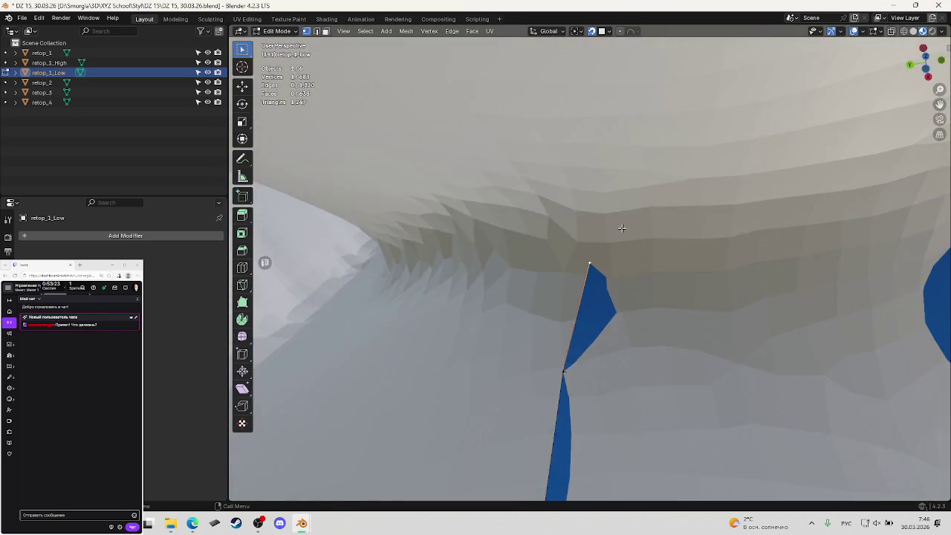
scroll(624, 220, down, 2)
scroll(627, 212, down, 2)
mouse_move(627, 211)
middle_down()
mouse_move(594, 249)
mouse_move(557, 265)
mouse_move(669, 236)
mouse_move(652, 149)
mouse_move(538, 170)
mouse_move(534, 287)
middle_up()
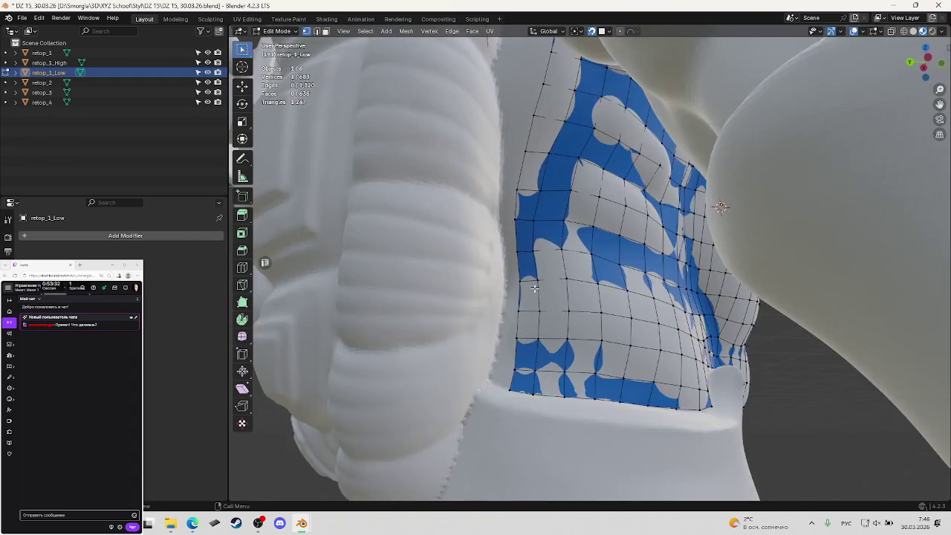
Extrude the left border edge path outward into a new row of quads, reaching 651 faces.
ctrl+click(510, 391)
scroll(543, 335, up, 3)
scroll(552, 312, up, 3)
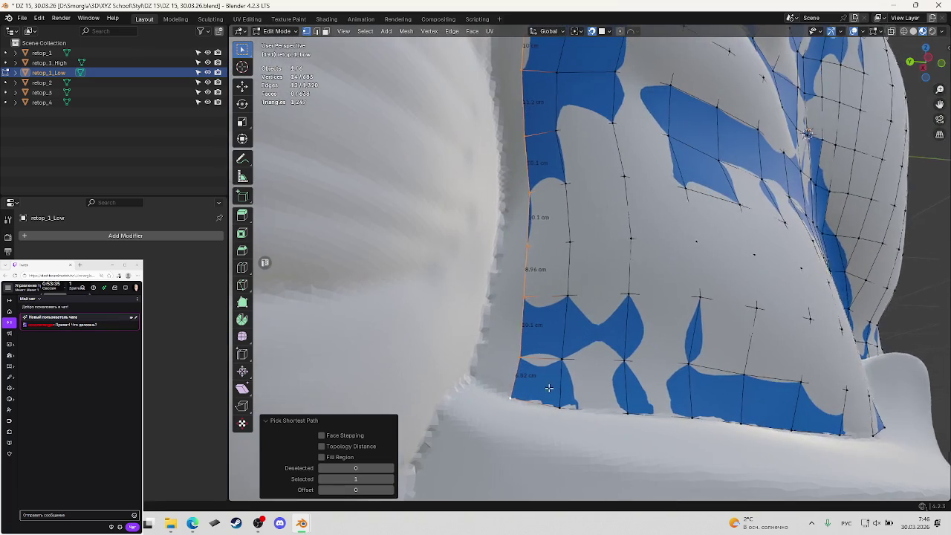
middle_drag(552, 312, 512, 366)
key(e)
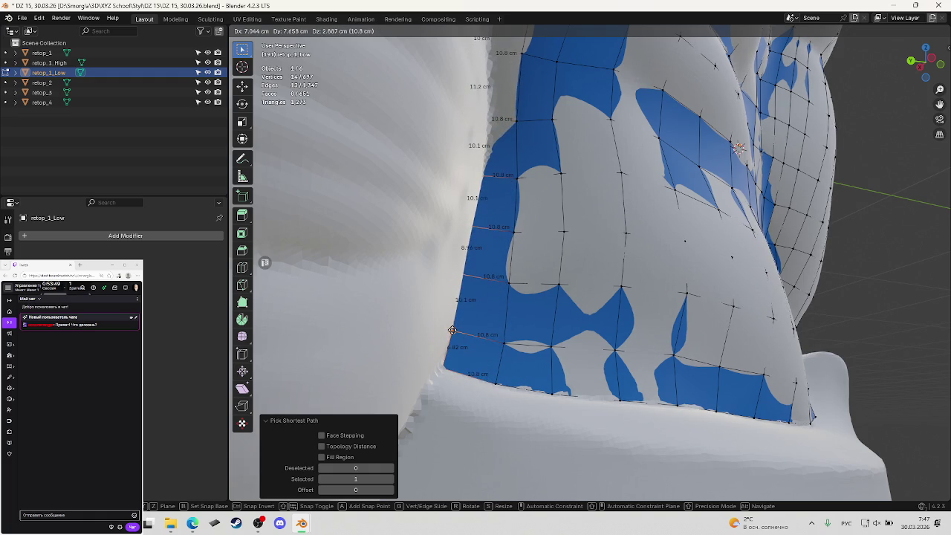
click(452, 330)
mouse_move(452, 330)
middle_down()
mouse_move(502, 321)
mouse_move(525, 361)
mouse_move(510, 351)
middle_up()
click(492, 381)
key(g)
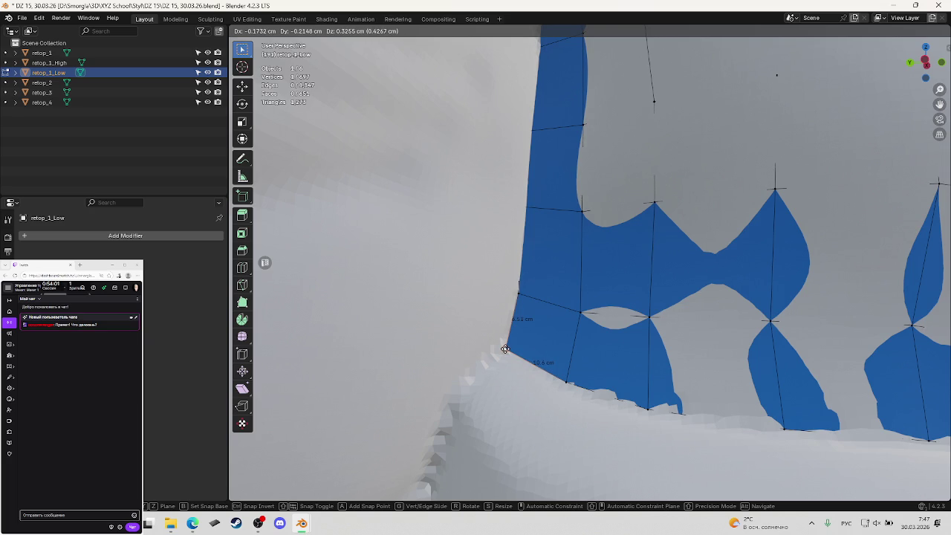
Snap the first new border vertices of retop_1_Low onto the torso's side surface.
click(505, 349)
middle_drag(539, 294, 534, 300)
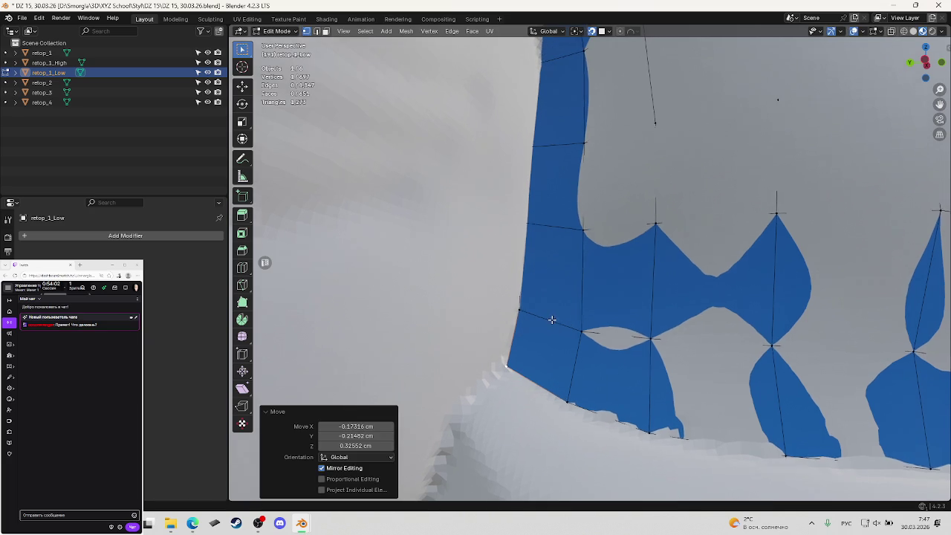
click(521, 224)
key(g)
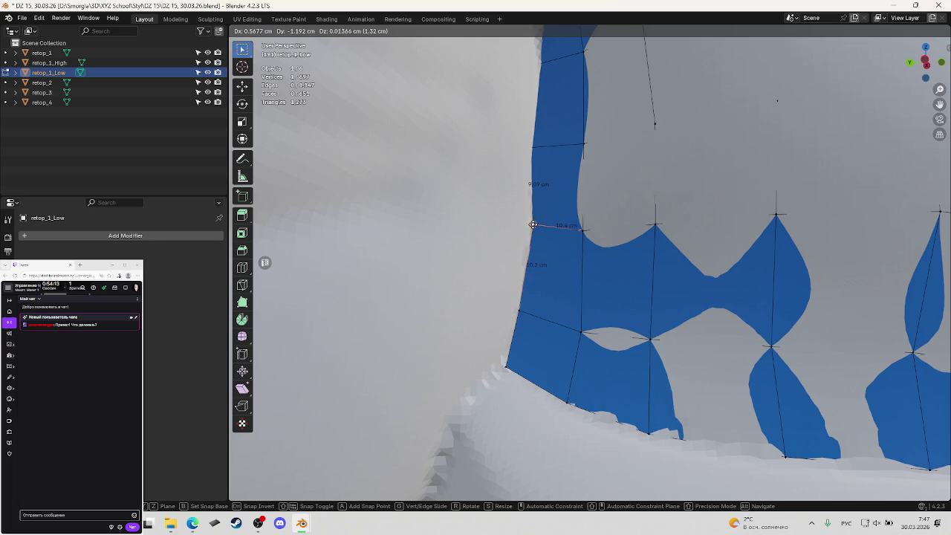
click(533, 224)
mouse_move(533, 224)
middle_down()
mouse_move(586, 225)
mouse_move(565, 223)
mouse_move(562, 291)
mouse_move(562, 248)
mouse_move(555, 252)
middle_up()
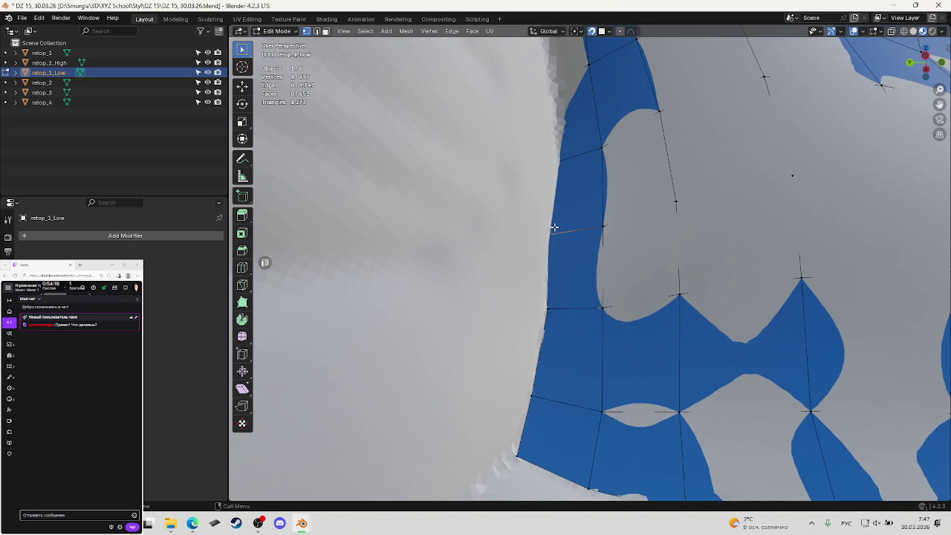
Pull two more border vertices down so they hug the torso side.
key(g)
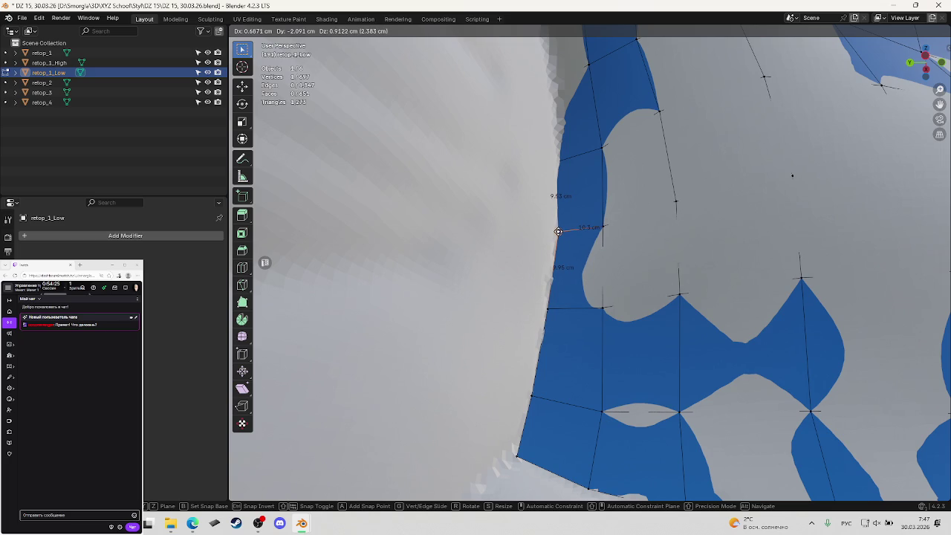
click(558, 231)
middle_drag(587, 210, 550, 237)
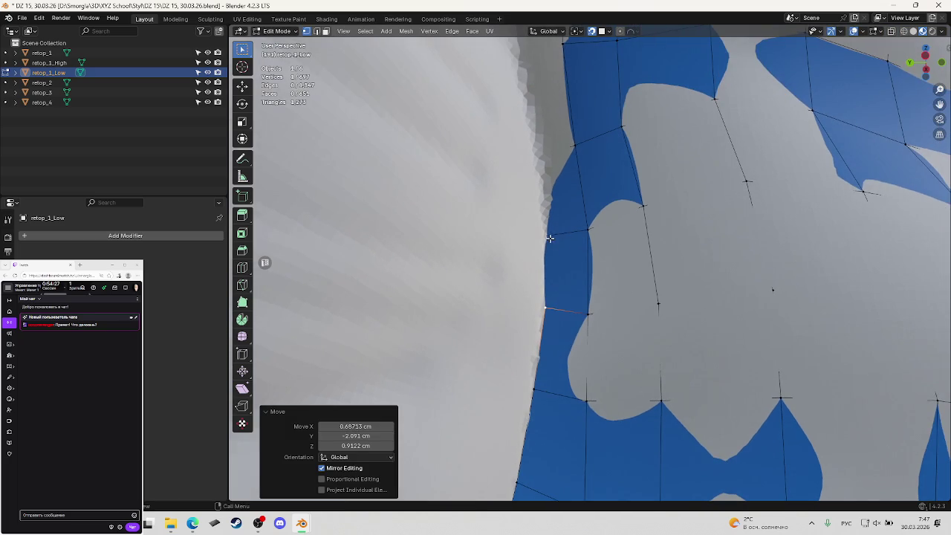
key(g)
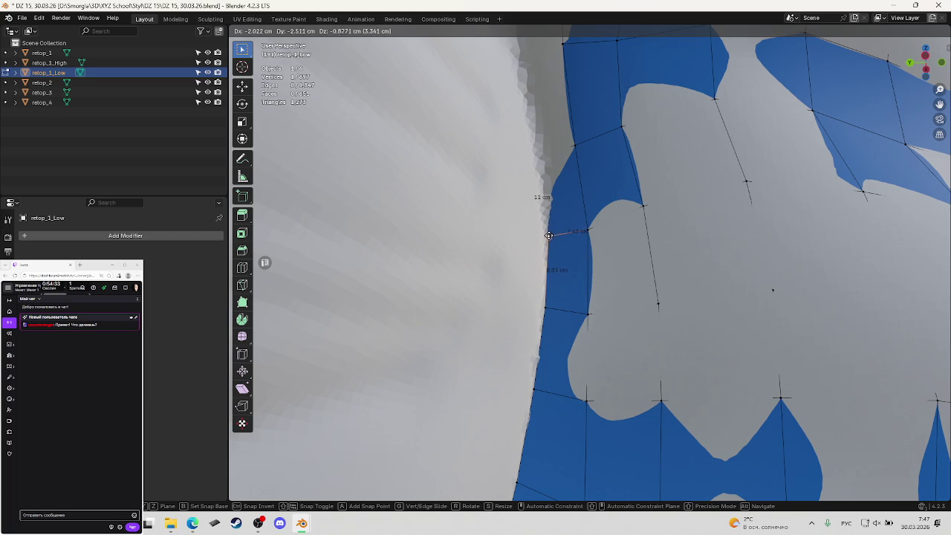
click(548, 234)
middle_drag(586, 242, 600, 243)
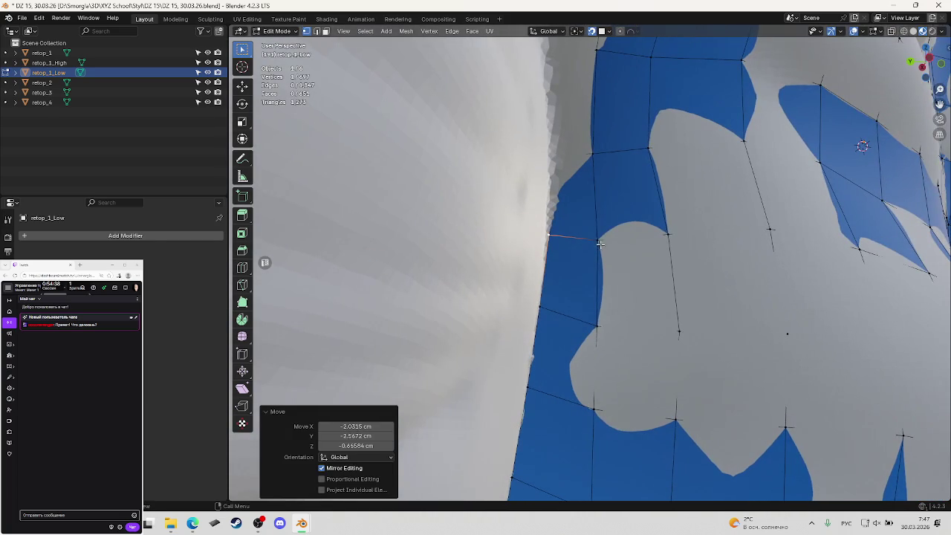
Snap the next border vertex onto the torso surface and select the following one.
click(599, 242)
click(551, 235)
key(g)
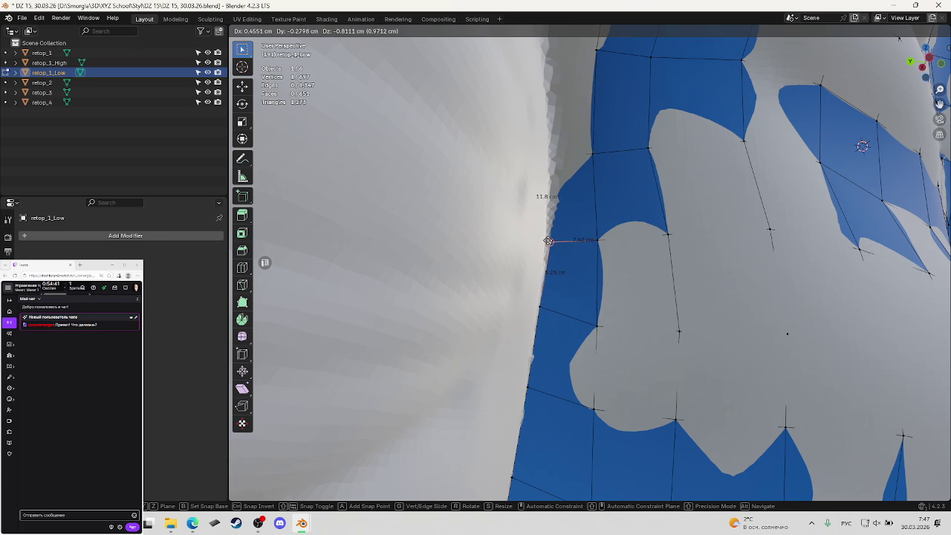
click(547, 240)
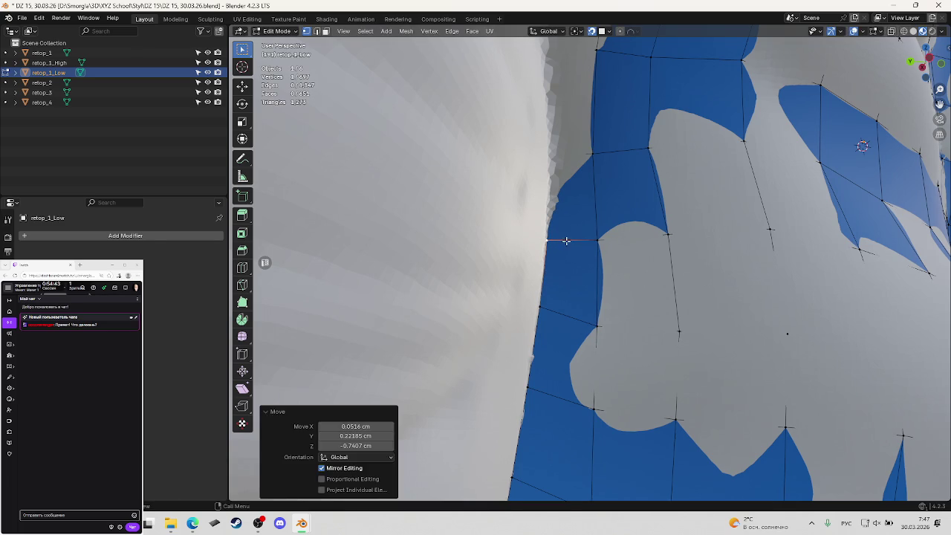
middle_drag(547, 240, 543, 182)
click(544, 182)
Place that border vertex while checking it in X-ray, then clear the selection.
key(alt+z)
key(alt+z)
key(g)
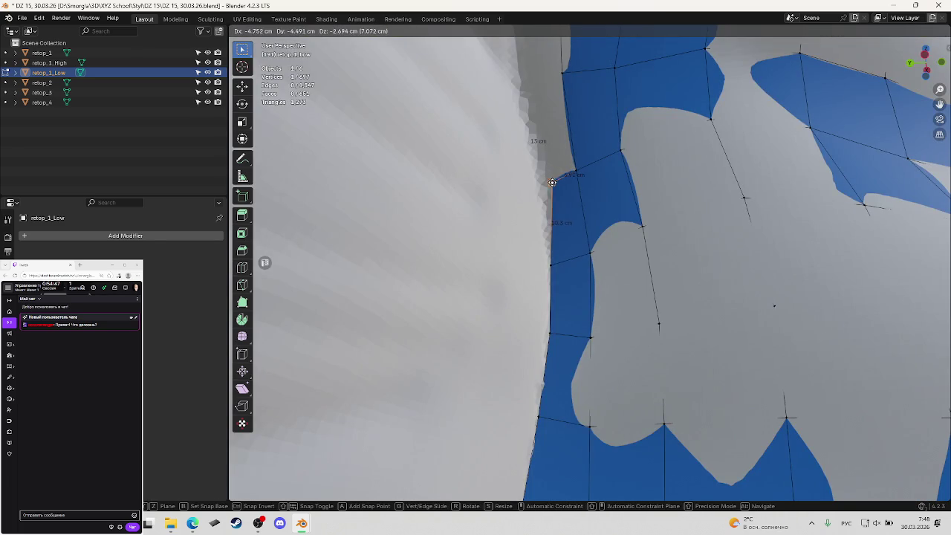
click(542, 183)
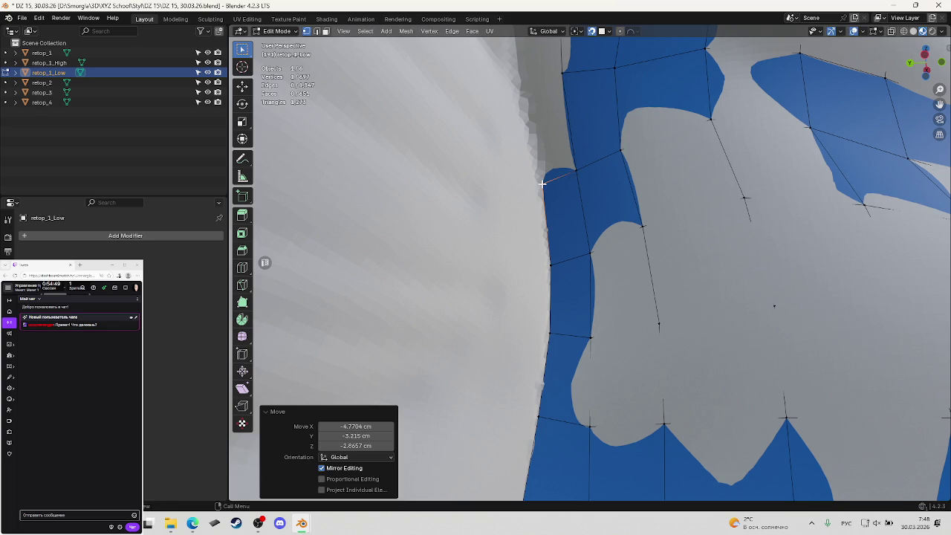
middle_drag(542, 183, 547, 166)
key(alt+z)
click(518, 153)
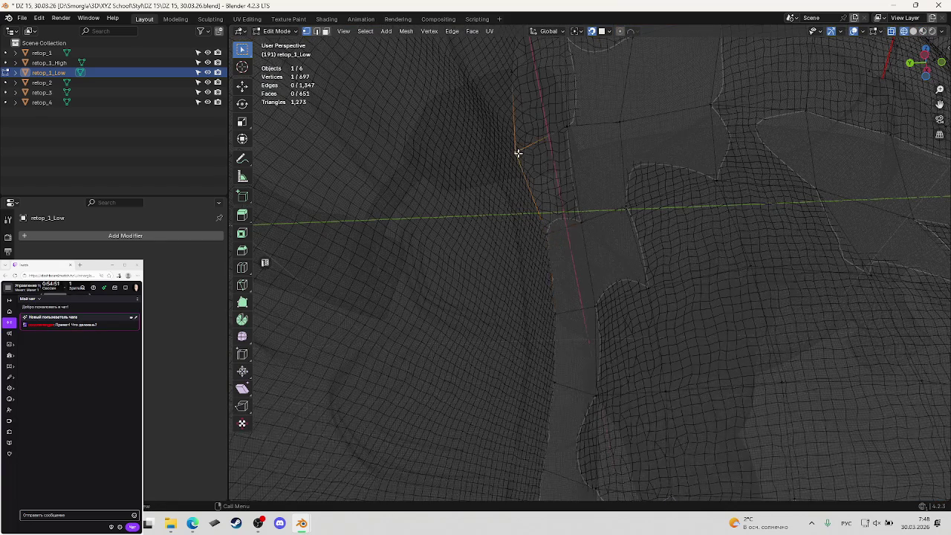
Back in solid display, snap two left-edge vertices of the blue patch onto the torso.
key(alt+z)
key(g)
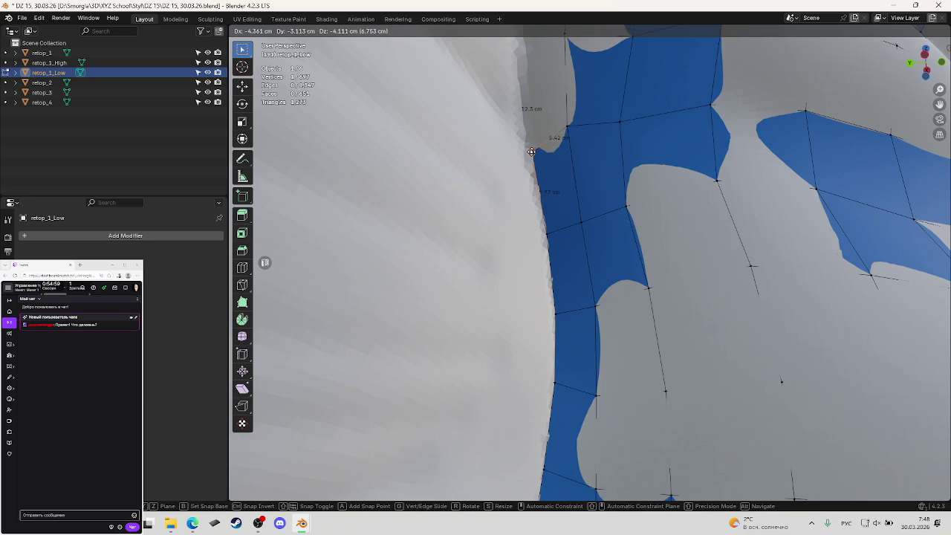
click(532, 151)
mouse_move(601, 145)
middle_down()
mouse_move(594, 223)
mouse_move(588, 171)
mouse_move(605, 248)
mouse_move(586, 230)
mouse_move(624, 223)
mouse_move(607, 234)
middle_up()
click(586, 243)
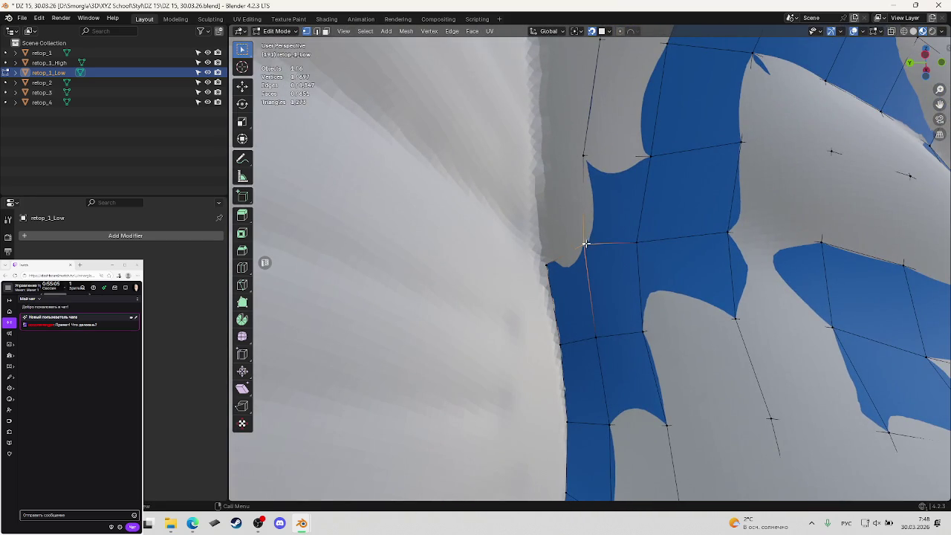
key(g)
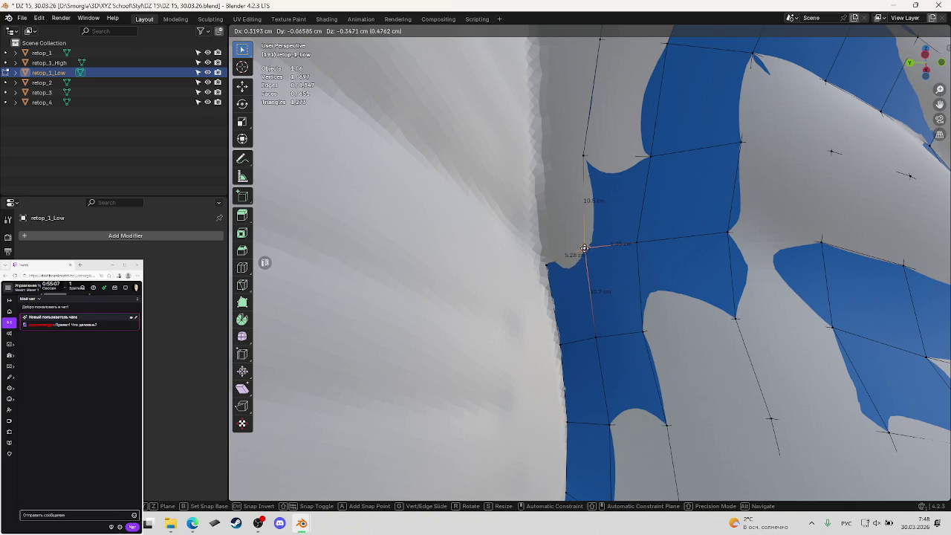
click(585, 249)
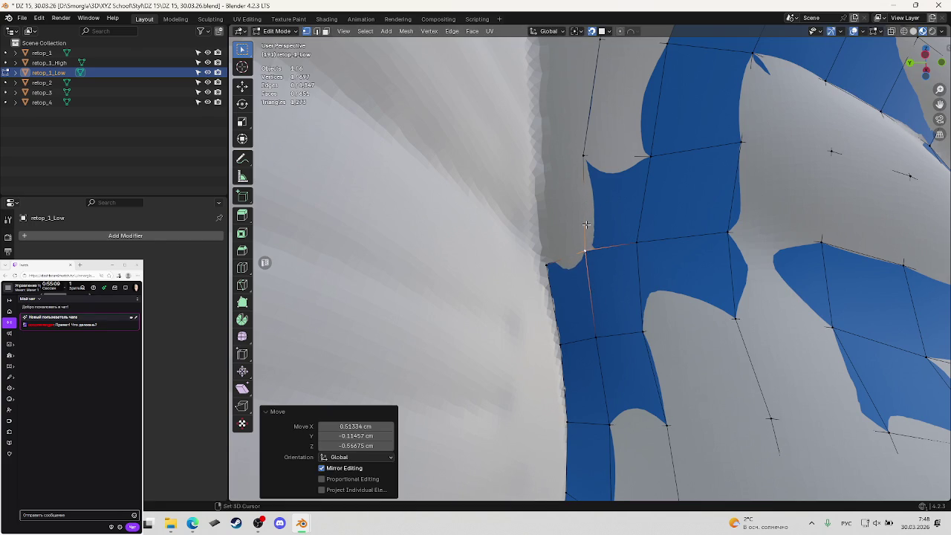
Settle the corner border vertex and the next edge vertex onto the surface.
shift+scroll(586, 223, up, 2)
click(543, 182)
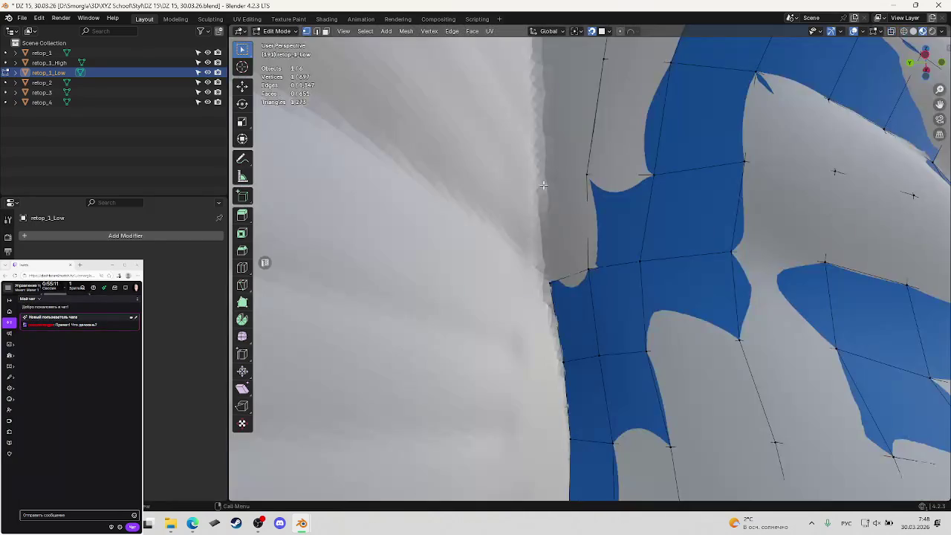
key(g)
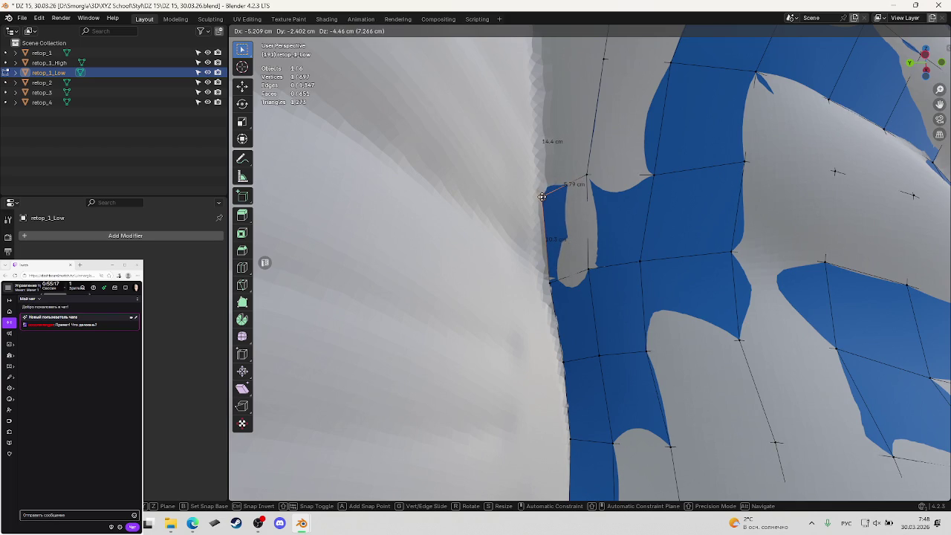
click(543, 197)
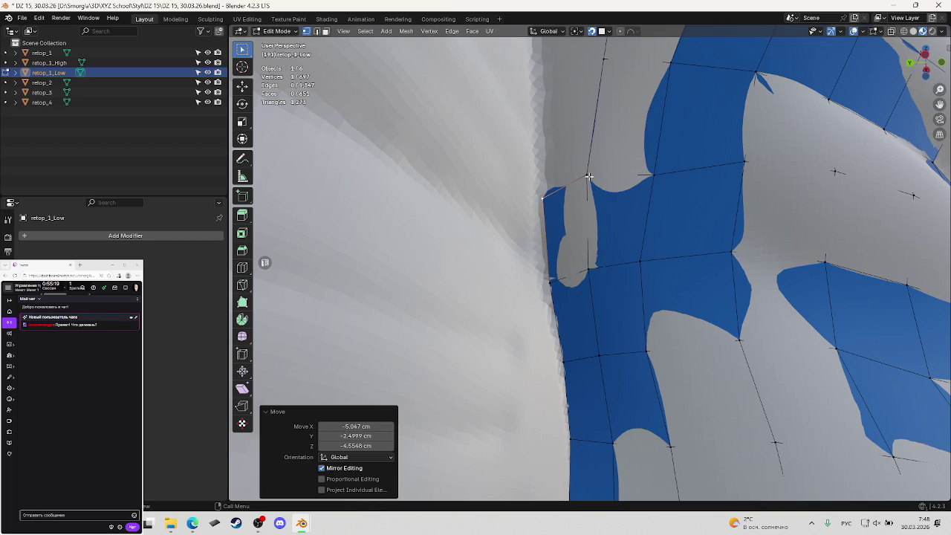
click(589, 176)
key(g)
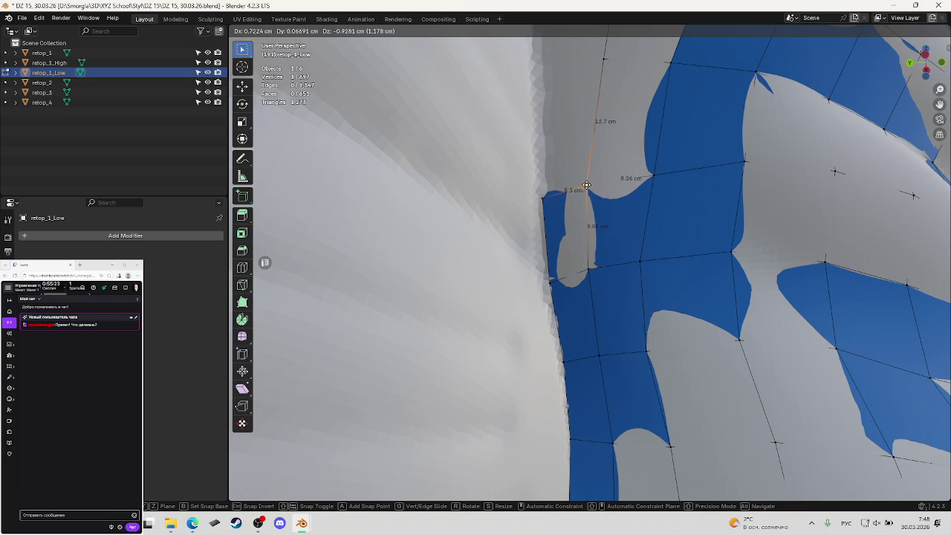
click(586, 182)
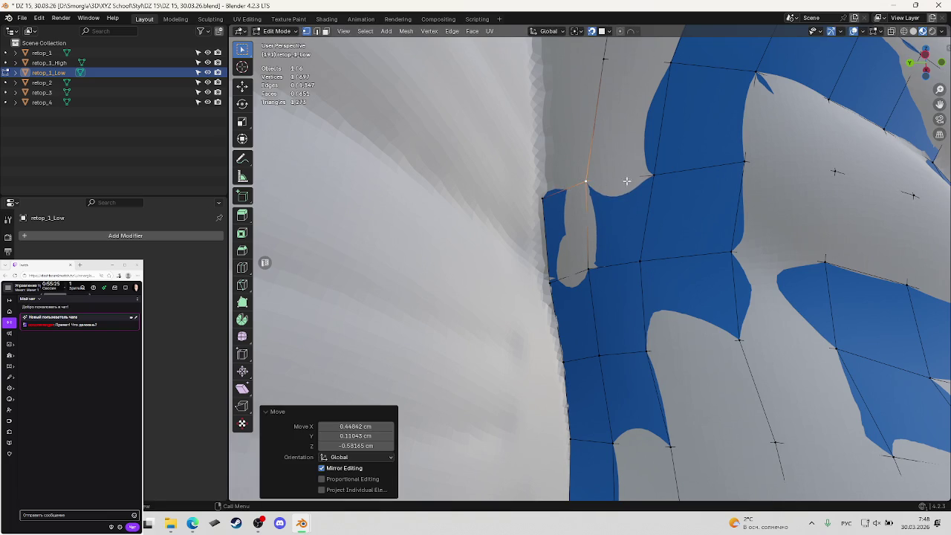
Snap one more side-edge vertex onto the torso side.
click(649, 171)
key(g)
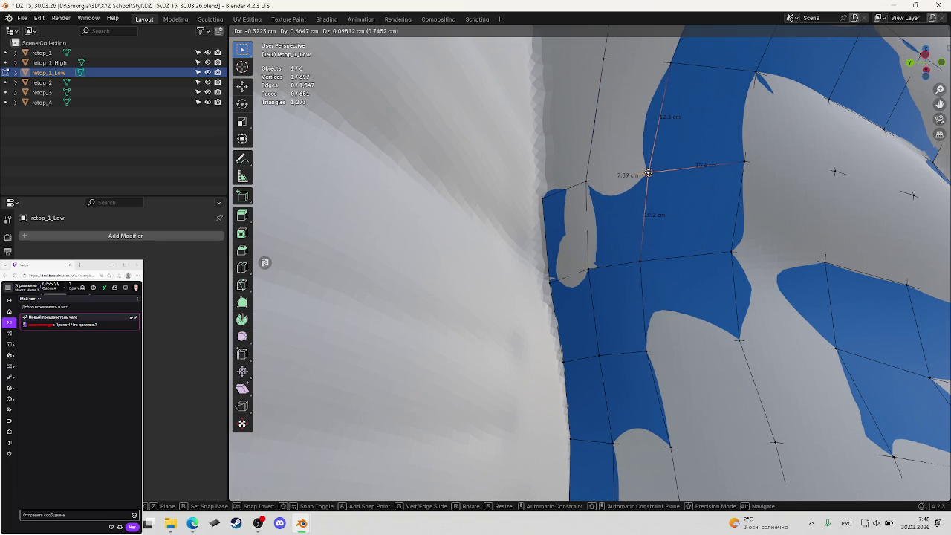
click(648, 172)
middle_drag(649, 173, 667, 199)
Save the blend file.
key(ctrl+s)
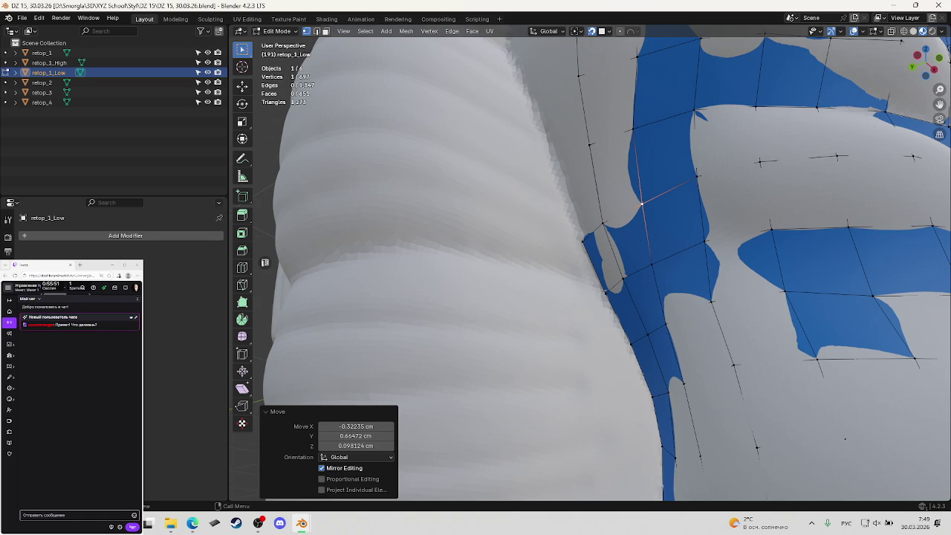
key(alt+Tab)
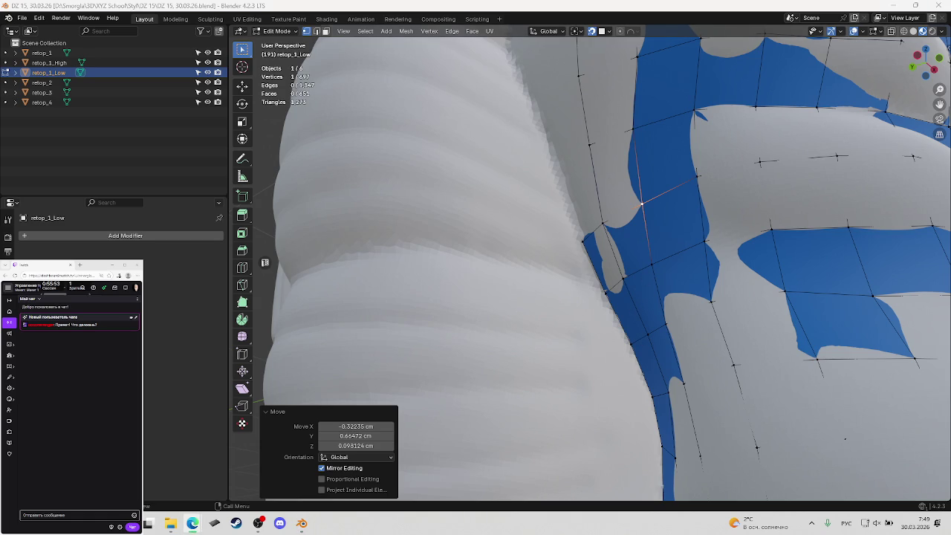
key(alt+Tab)
Select all vertices and Merge By Distance at 0.01 cm, removing none.
middle_drag(600, 224, 573, 299)
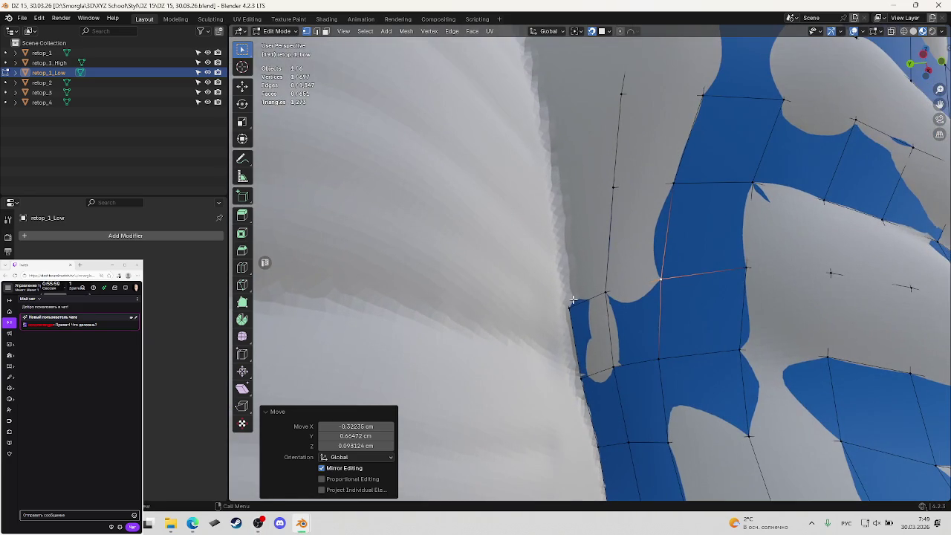
click(573, 300)
key(alt+z)
key(alt+z)
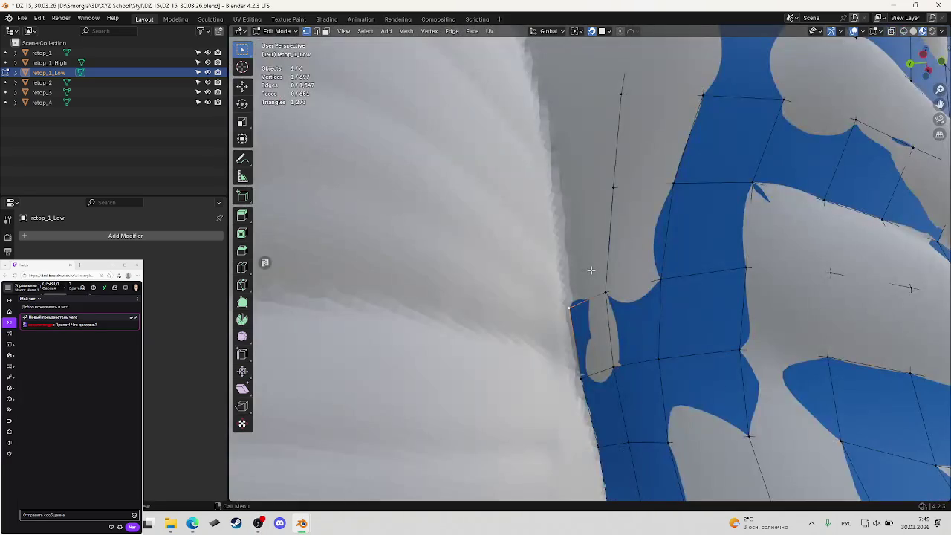
key(a)
key(m)
click(590, 269)
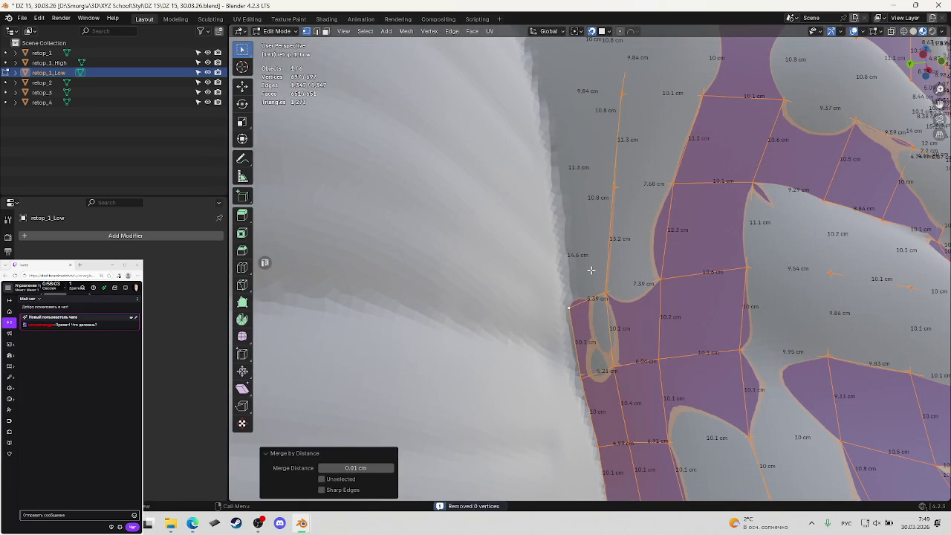
Reposition another side-edge vertex in X-ray and begin moving the top side-edge vertex.
click(561, 295)
click(568, 195)
key(alt+z)
key(alt+z)
key(g)
click(572, 212)
mouse_move(850, 205)
middle_down()
mouse_move(637, 218)
mouse_move(616, 253)
mouse_move(603, 217)
middle_up()
click(601, 212)
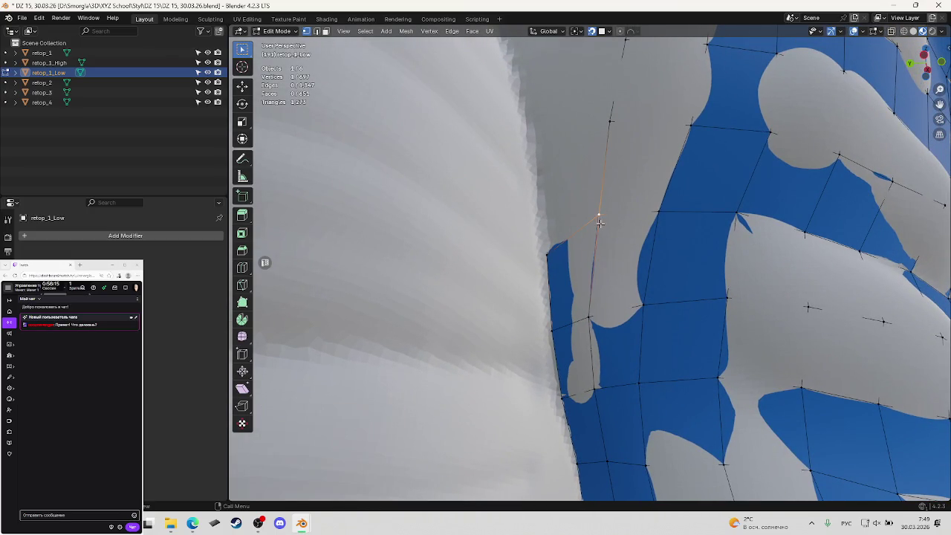
key(g)
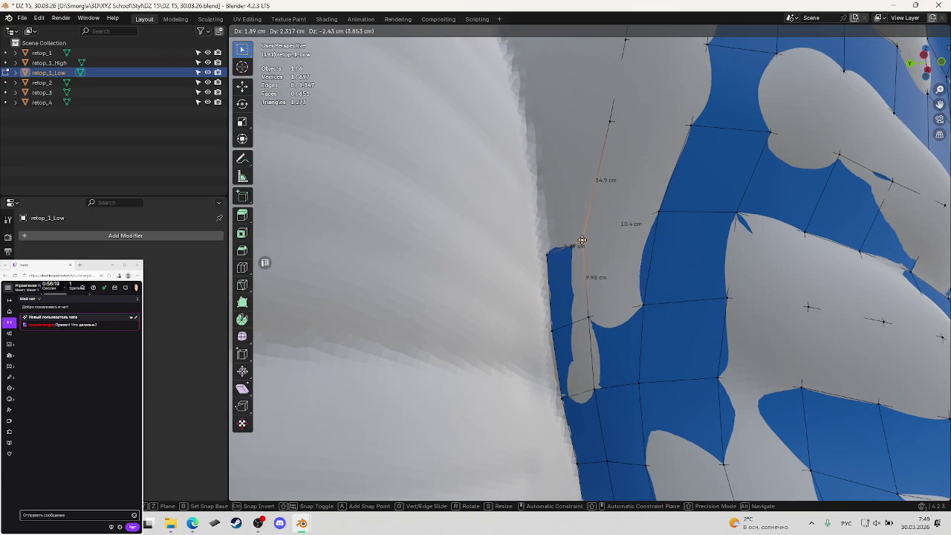
Lower a torso-side vertex of retop_1_Low onto the high-poly surface.
click(585, 241)
mouse_move(666, 235)
middle_down()
mouse_move(693, 255)
mouse_move(672, 275)
middle_up()
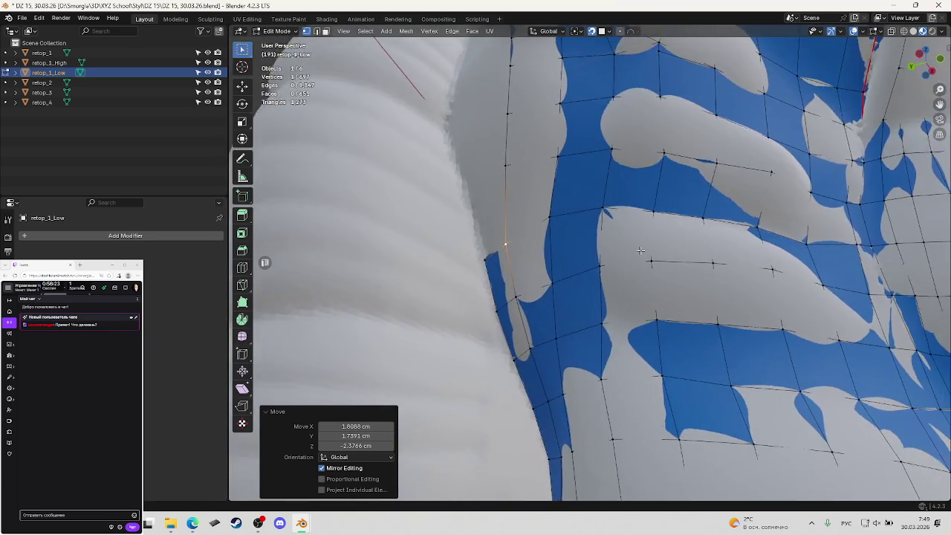
scroll(672, 275, down, 5)
scroll(654, 260, down, 2)
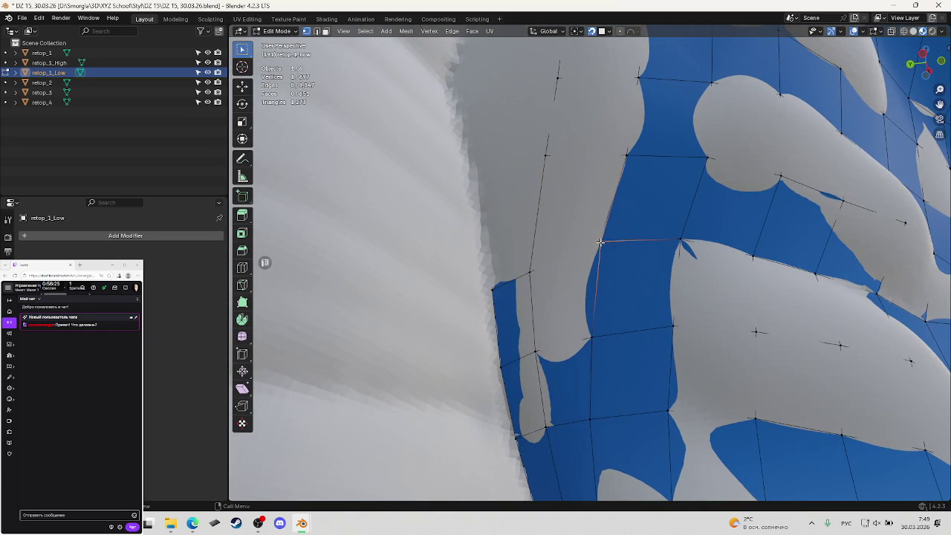
key(g)
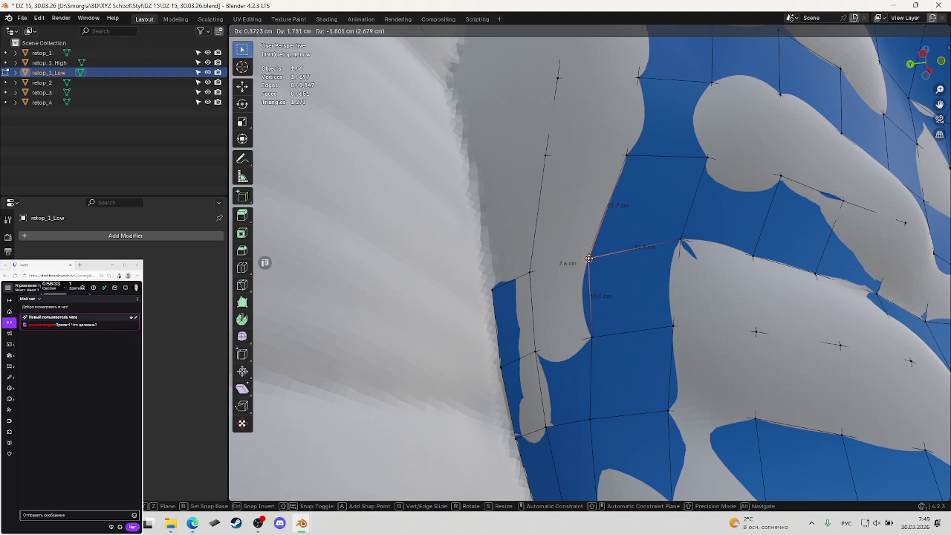
click(598, 258)
Snap the vertex where the side edges meet, shifting it X 0.358, Y 0.303, Z -1.298 cm.
scroll(661, 260, down, 3)
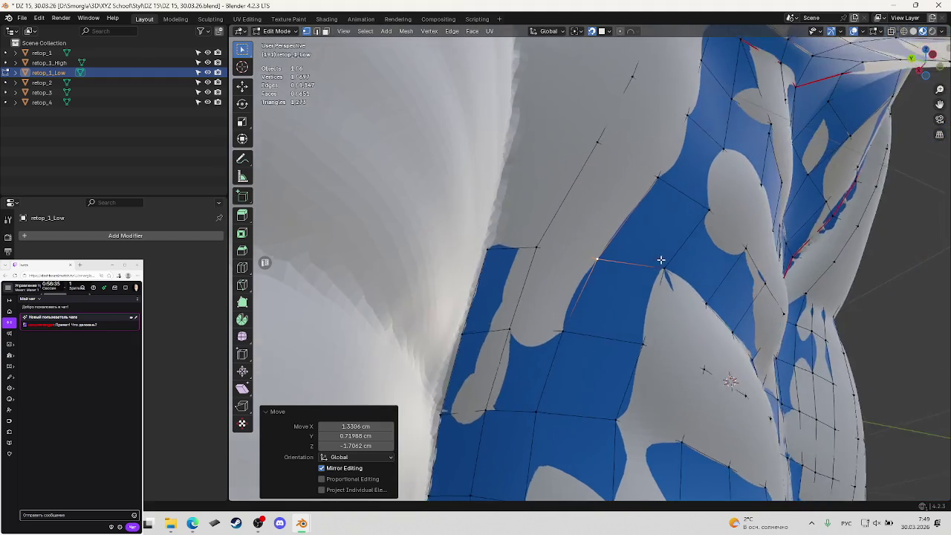
scroll(661, 259, up, 3)
middle_drag(648, 255, 639, 246)
click(639, 246)
scroll(639, 246, up, 3)
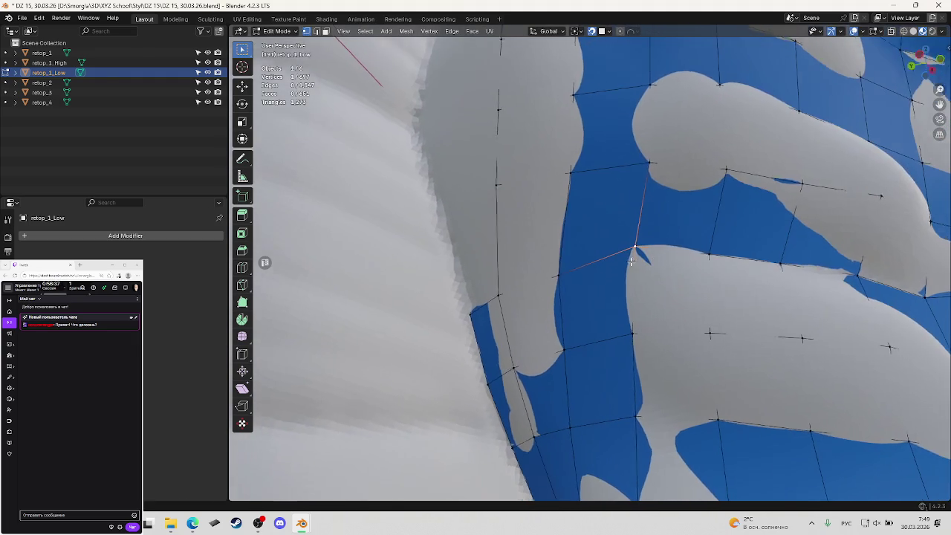
scroll(639, 253, down, 3)
key(g)
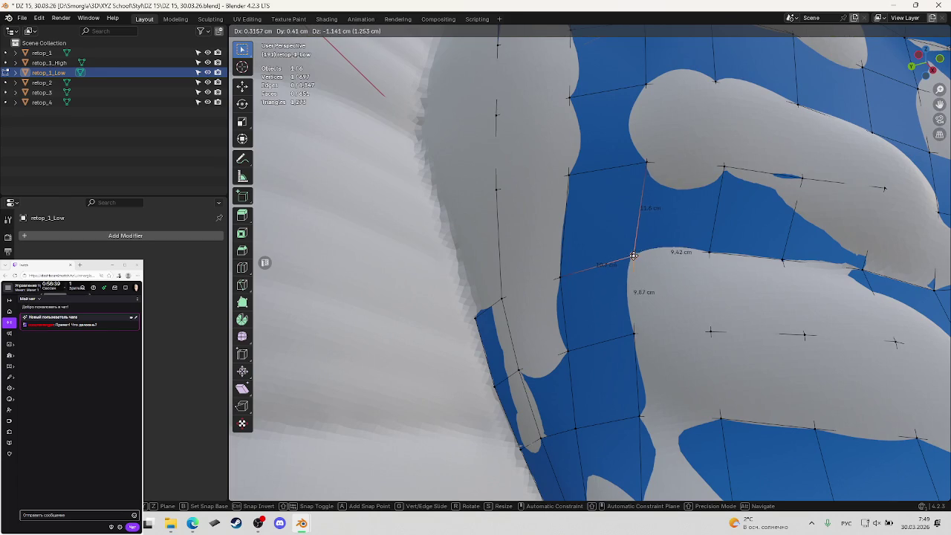
click(634, 256)
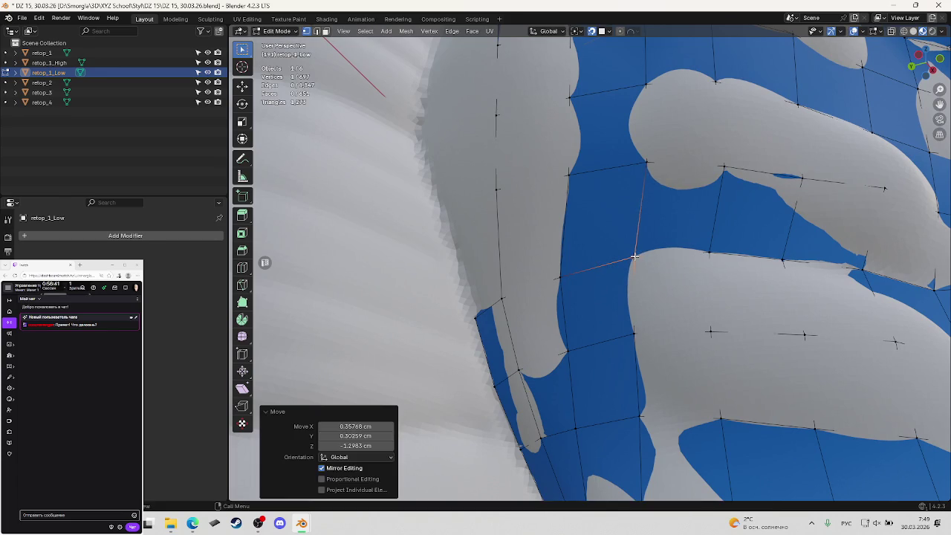
scroll(690, 270, up, 3)
scroll(690, 270, down, 3)
mouse_move(690, 269)
middle_down()
mouse_move(701, 258)
mouse_move(592, 255)
mouse_move(629, 229)
mouse_move(734, 253)
mouse_move(605, 246)
middle_up()
scroll(621, 226, down, 3)
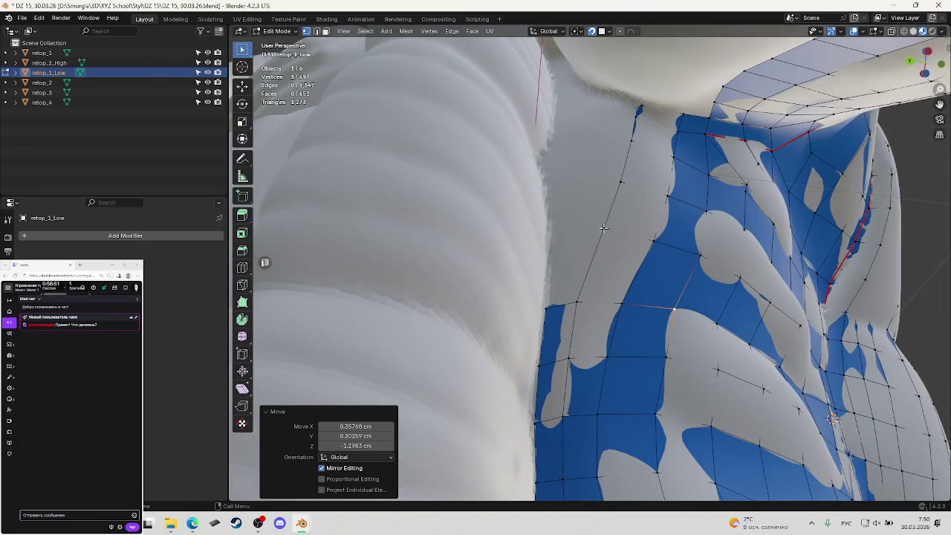
Move an upper side-edge vertex to sit on the torso under the arm.
click(605, 246)
key(z)
key(z)
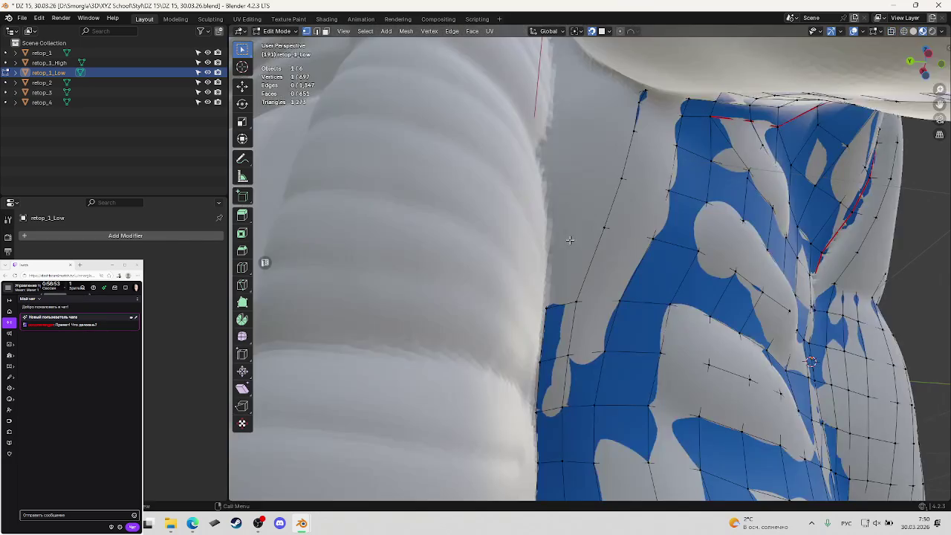
key(g)
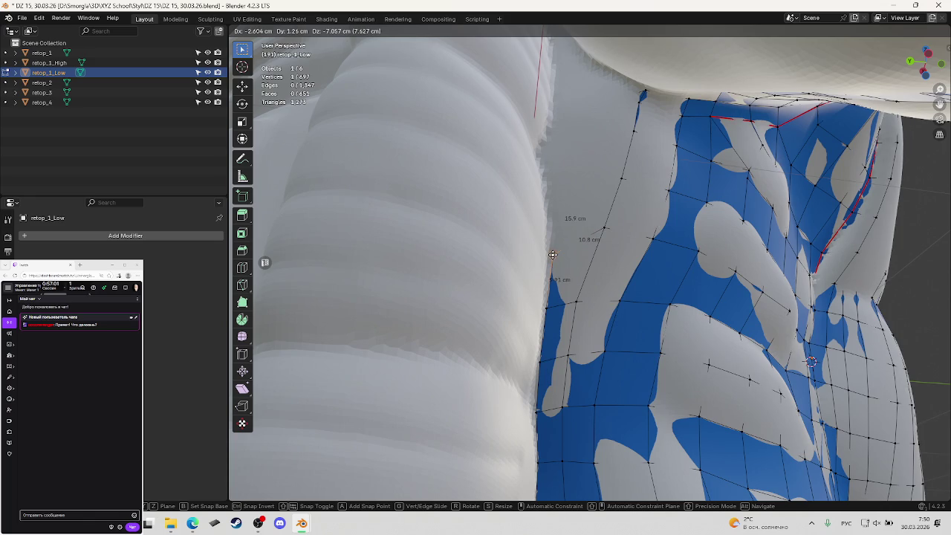
click(552, 254)
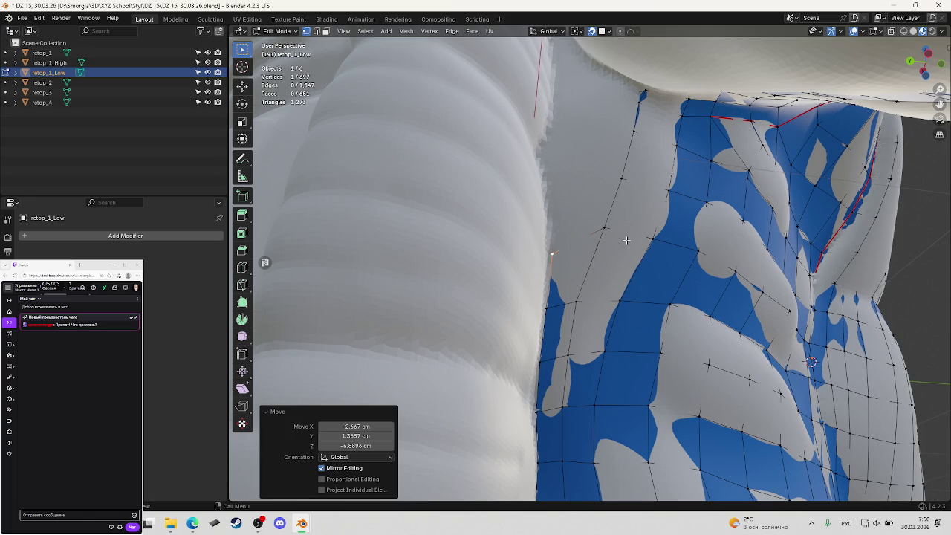
middle_drag(652, 211, 618, 263)
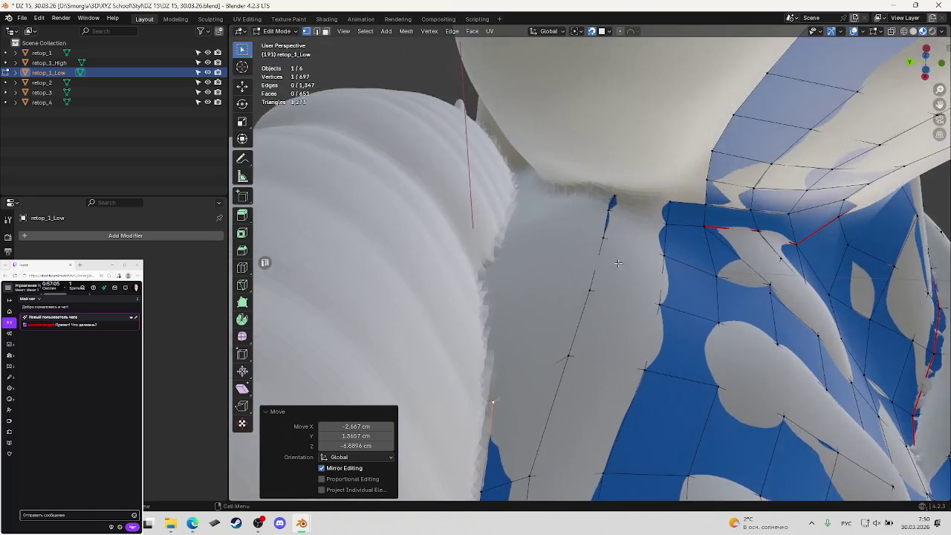
Pull the top side vertex toward the armpit, toggling wireframe, ending at X -5.98, Y -0.22, Z 0.43 cm.
key(shift+z)
mouse_move(570, 221)
middle_down()
mouse_move(592, 229)
mouse_move(585, 209)
middle_up()
key(shift+z)
key(g)
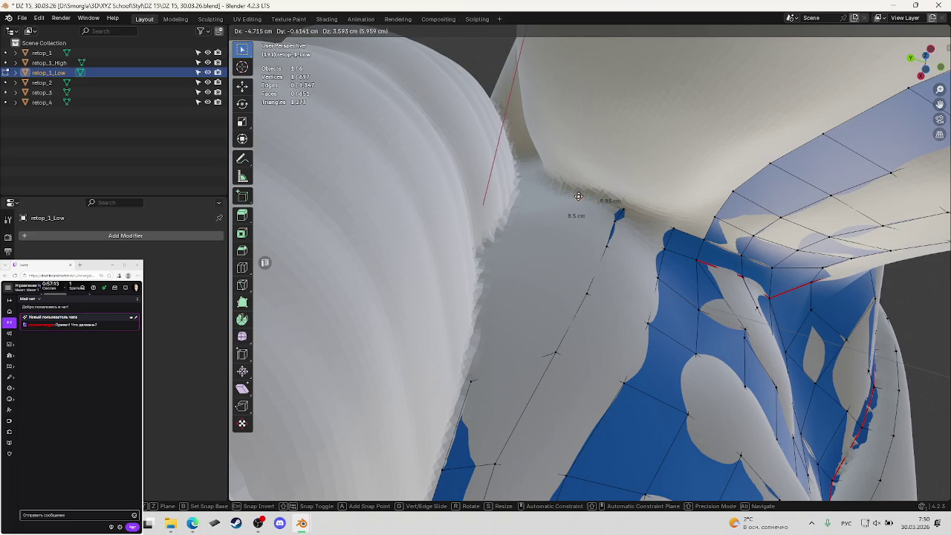
click(580, 198)
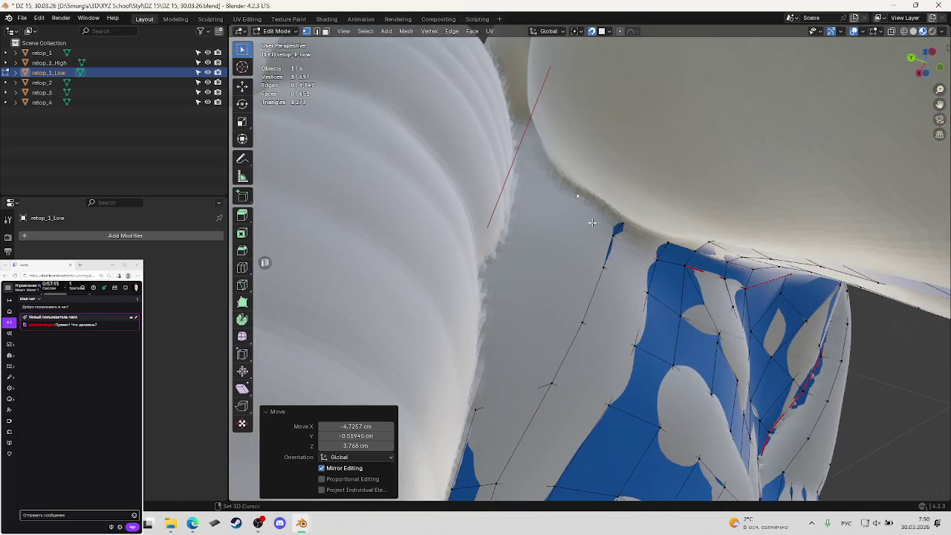
key(shift+z)
key(shift+z)
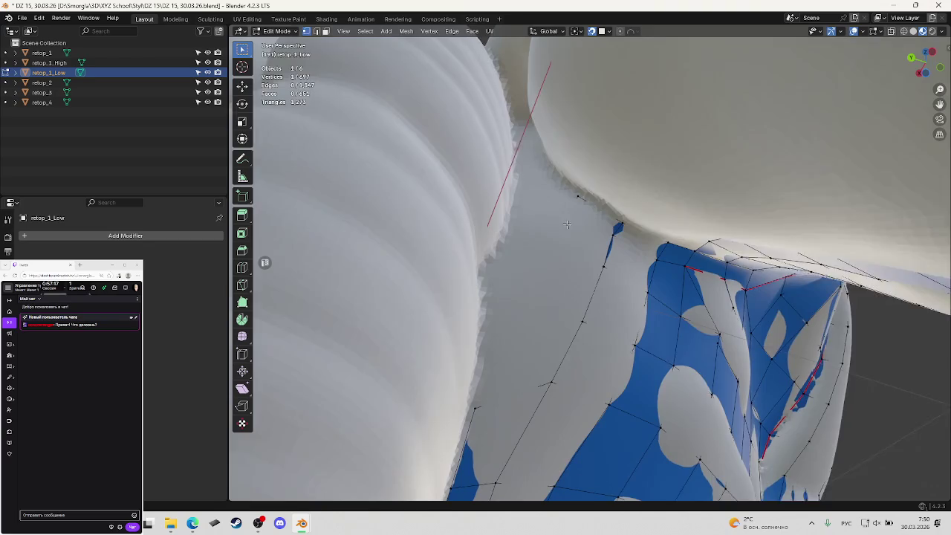
key(g)
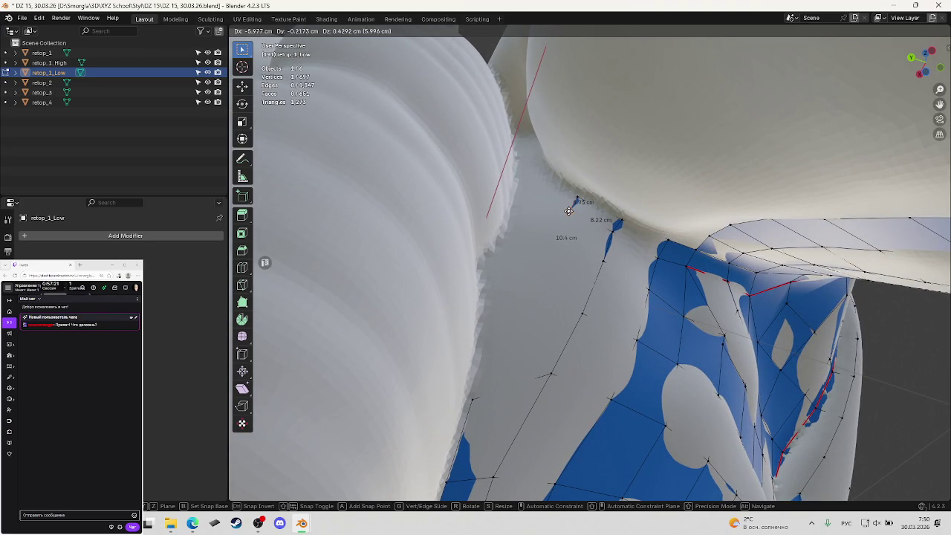
click(568, 211)
Extrude a new vertex from the top side vertex and snap it below the armpit.
key(shift+z)
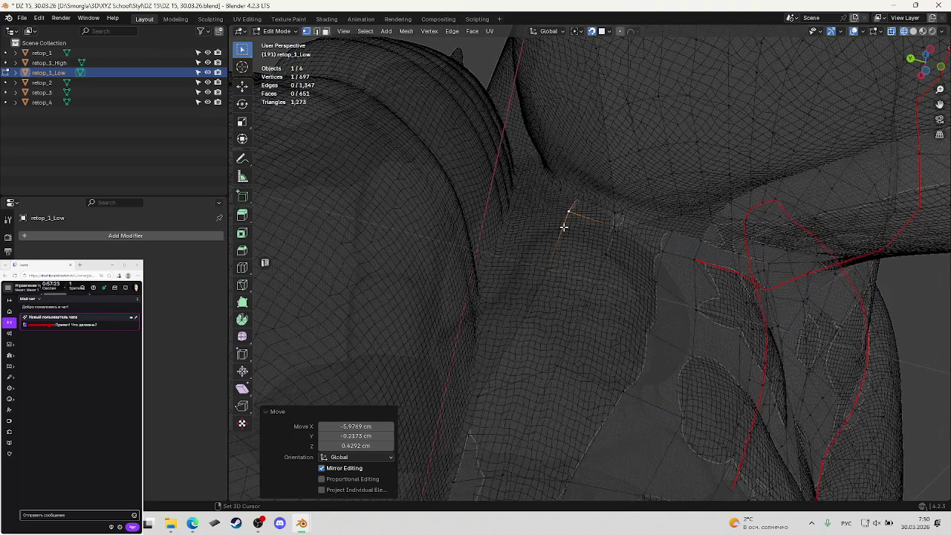
key(e)
click(546, 266)
scroll(550, 261, up, 5)
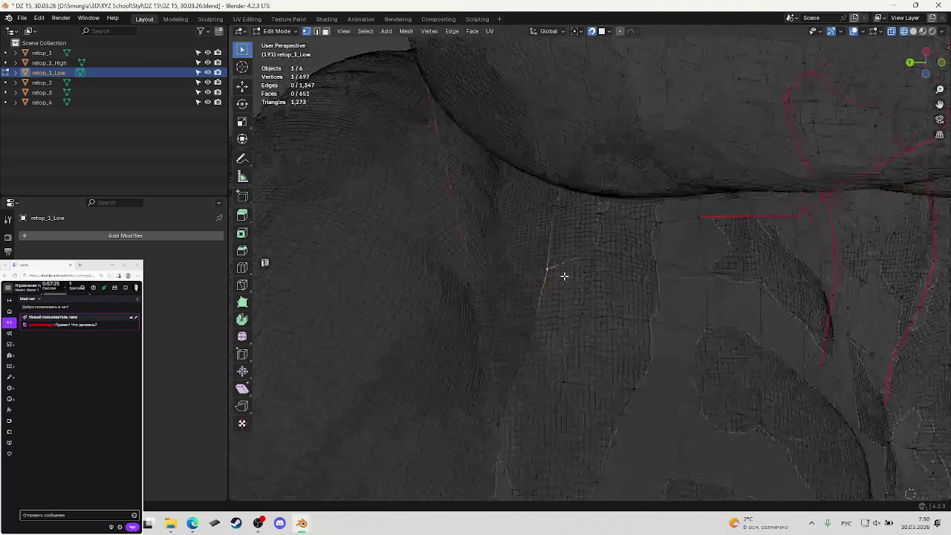
key(shift+z)
key(g)
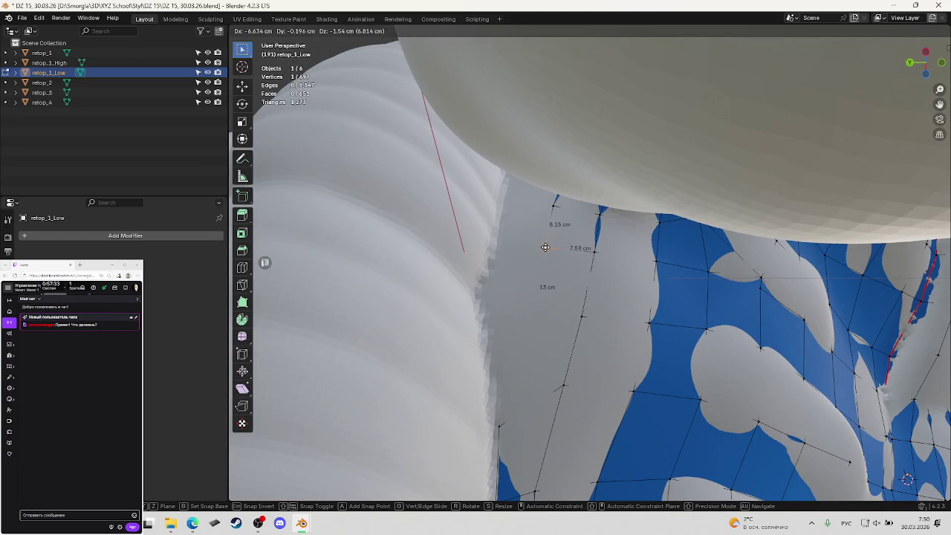
click(545, 247)
Nudge the new vertex by X 0.049, Y 0.548, Z 0.290 cm and start moving the vertex below it.
middle_drag(546, 247, 565, 250)
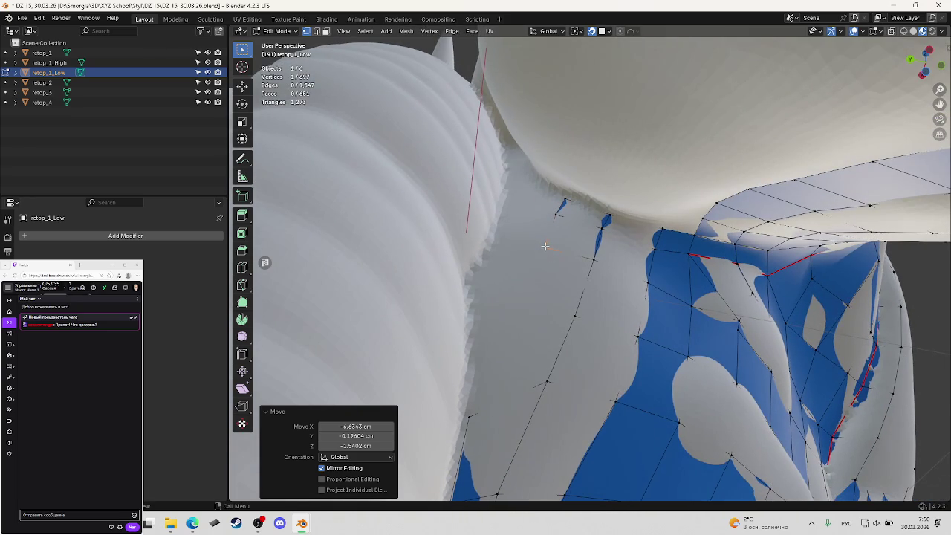
key(g)
click(542, 246)
key(shift+z)
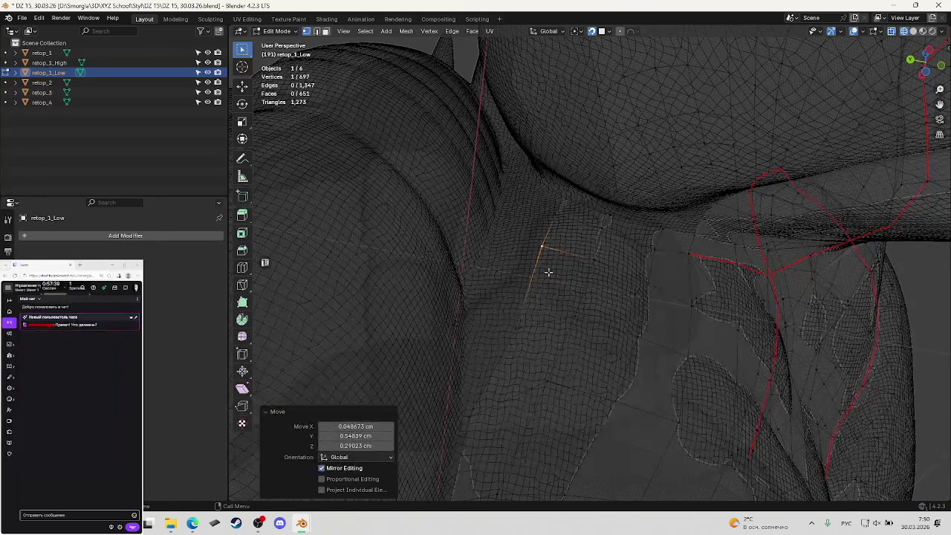
click(519, 325)
key(shift+z)
key(g)
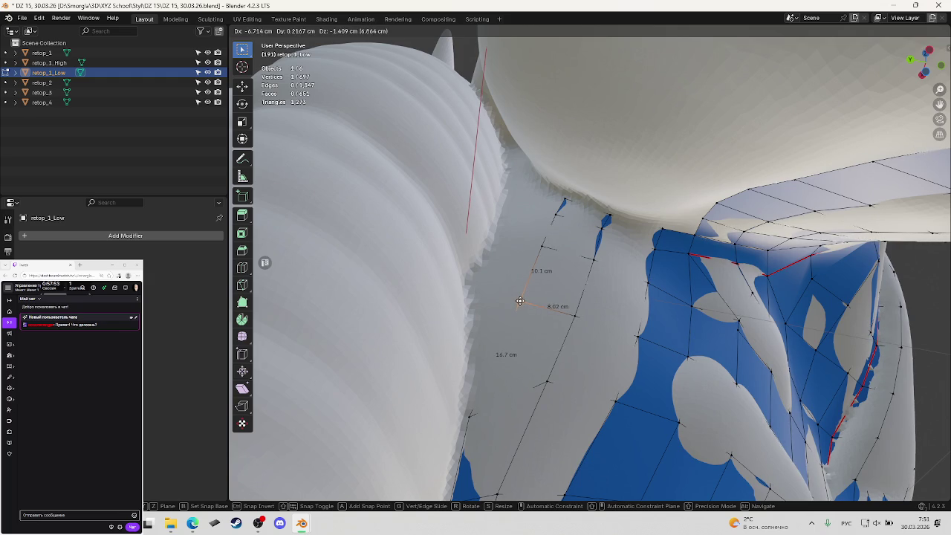
Confirm the underarm vertex on the torso and inspect the quads in wireframe from several angles.
click(520, 301)
middle_drag(520, 301, 521, 346)
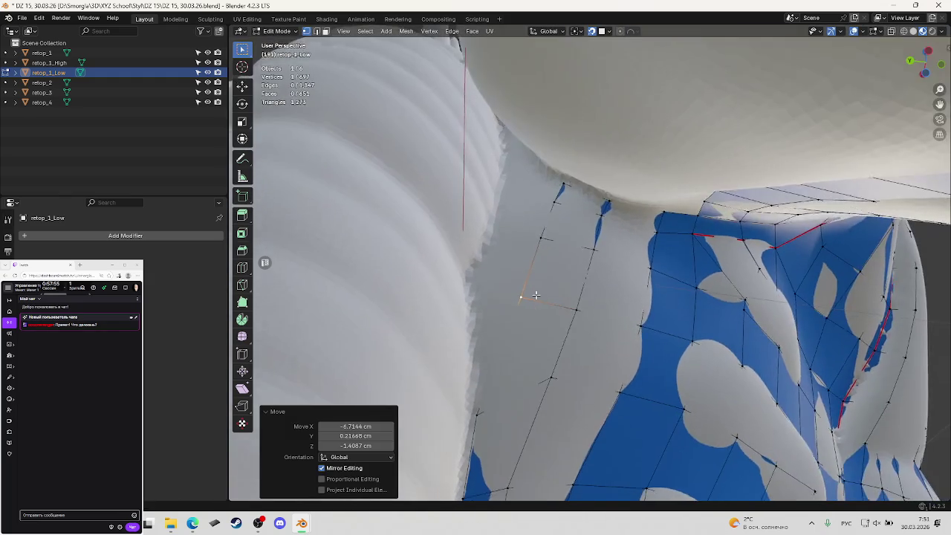
key(shift+z)
key(shift+z)
middle_drag(528, 355, 546, 297)
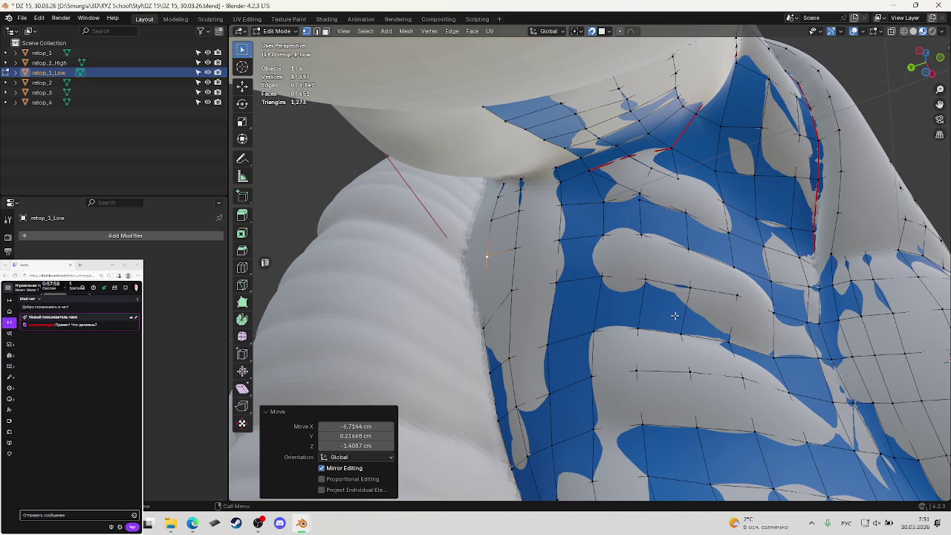
middle_drag(674, 316, 725, 302)
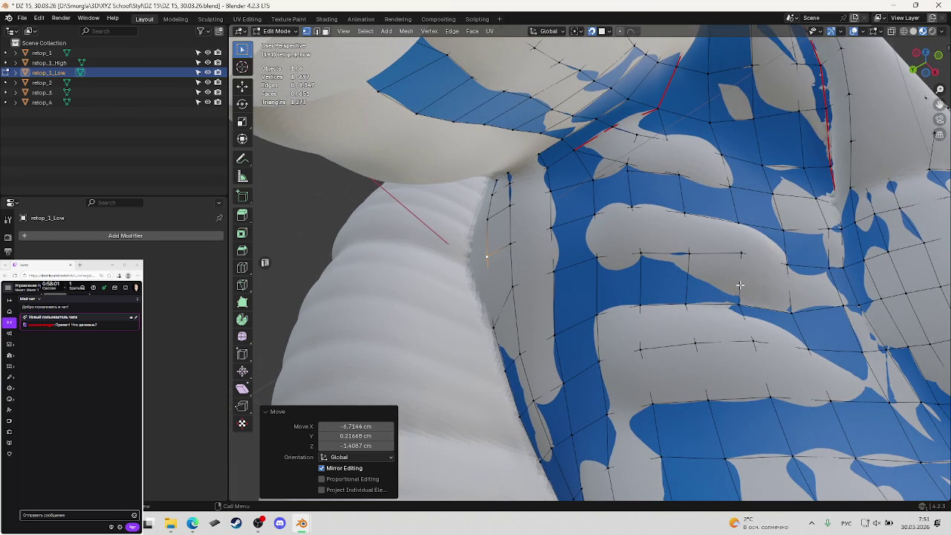
mouse_move(674, 288)
middle_down()
mouse_move(817, 397)
mouse_move(745, 258)
middle_up()
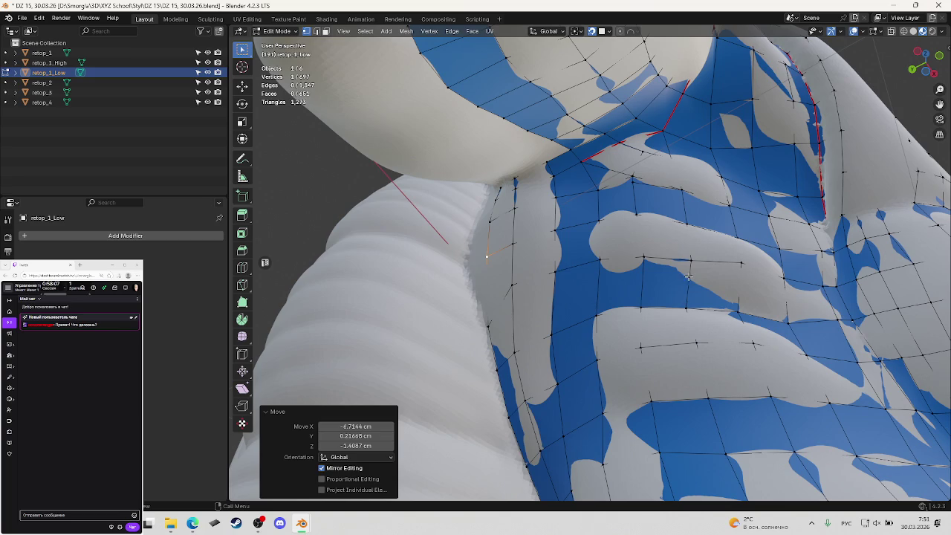
middle_drag(660, 298, 570, 296)
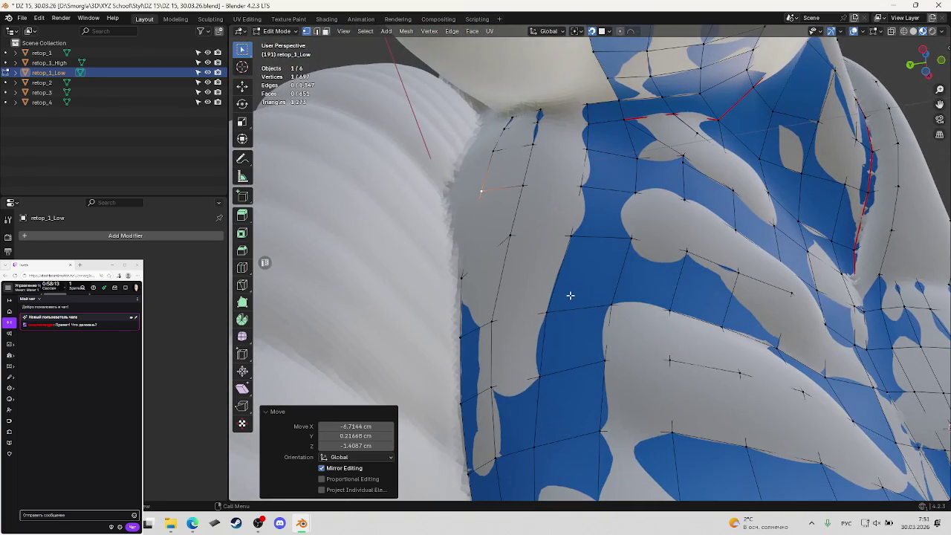
Move the next torso-side vertex by X -0.620, Y -2.004, Z 1.686 cm onto the surface.
click(543, 310)
key(g)
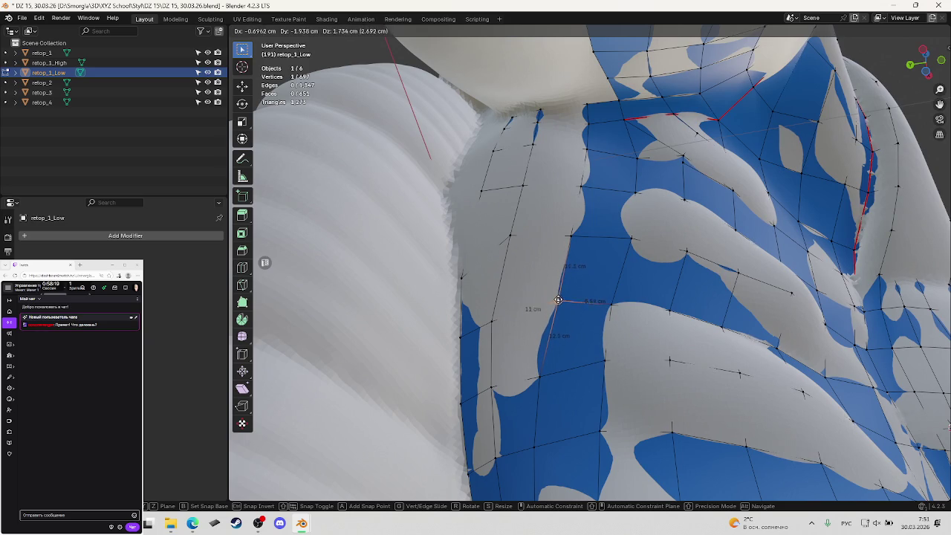
click(558, 298)
Move a chest-grid vertex onto the high-poly surface and refine its position.
mouse_move(656, 314)
middle_down()
mouse_move(712, 347)
mouse_move(601, 315)
mouse_move(675, 341)
middle_up()
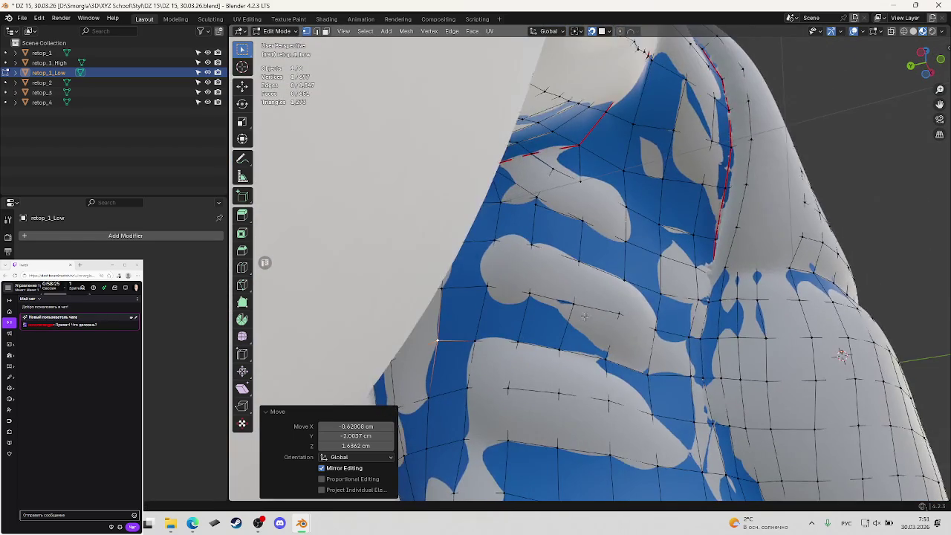
click(642, 353)
mouse_move(644, 354)
middle_down()
mouse_move(646, 310)
mouse_move(640, 327)
middle_up()
key(g)
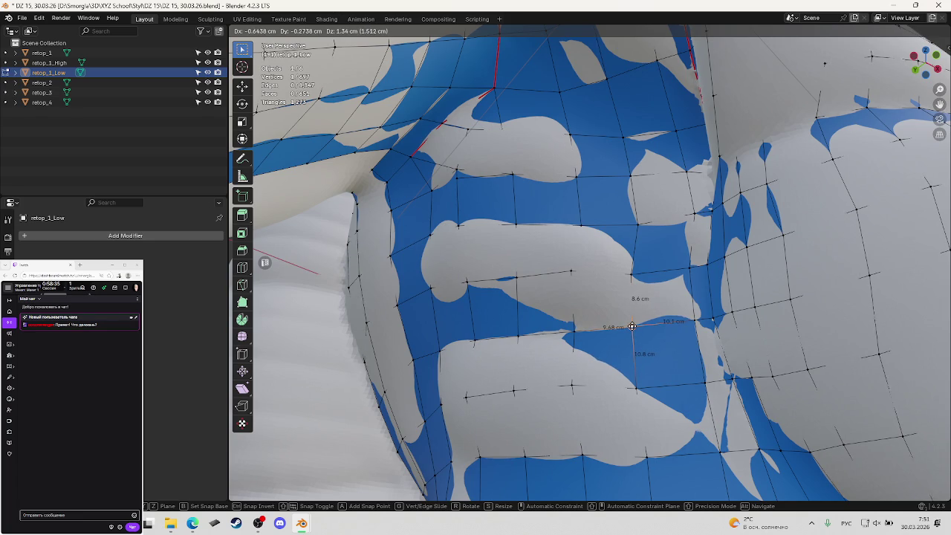
click(631, 326)
key(g)
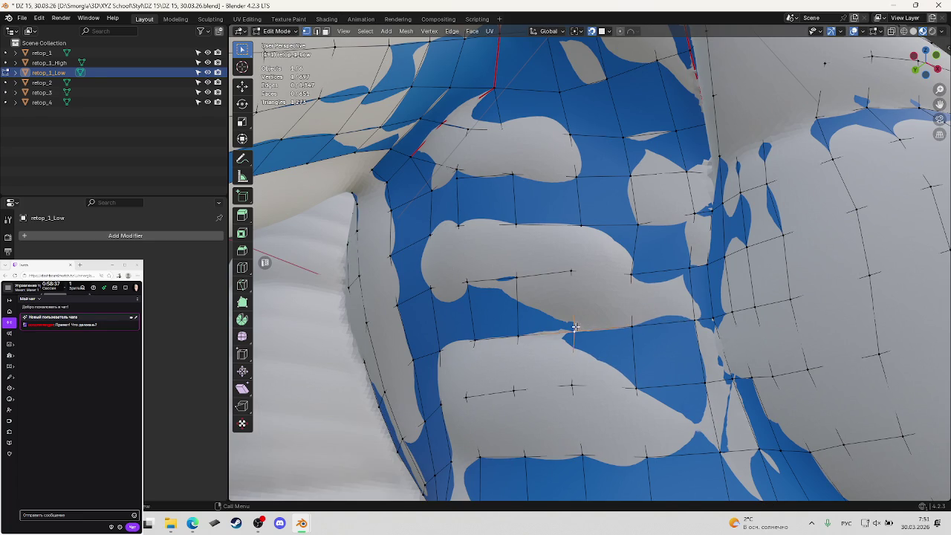
click(576, 325)
Inspect the 8.6 cm vertical edge, then reposition the selected vertex on the surface.
mouse_move(575, 325)
middle_down()
mouse_move(586, 325)
mouse_move(555, 306)
mouse_move(563, 323)
middle_up()
key(2)
click(696, 316)
mouse_move(697, 315)
middle_down()
mouse_move(538, 310)
mouse_move(555, 322)
middle_up()
key(1)
key(g)
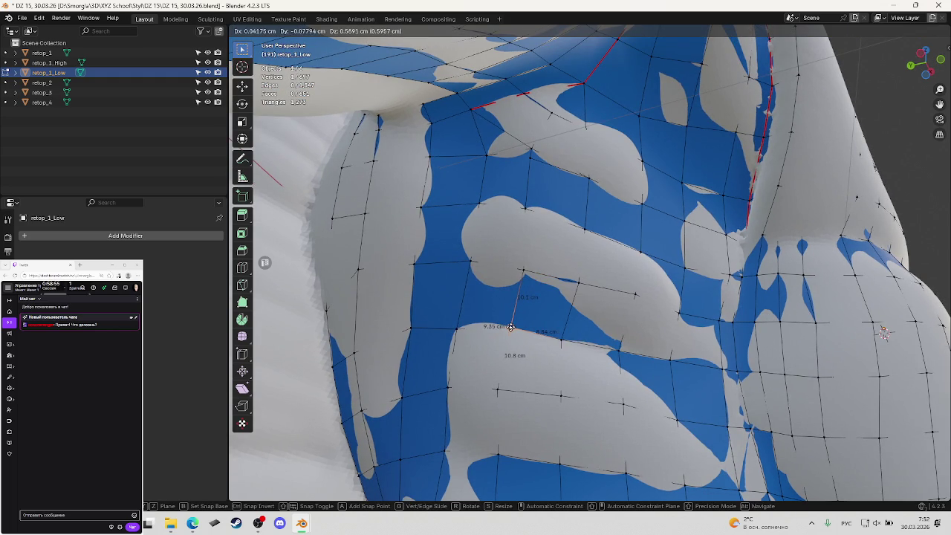
click(510, 327)
Snap two more torso vertices onto the high-poly surface, cancelling a third adjustment.
middle_drag(513, 326, 515, 344)
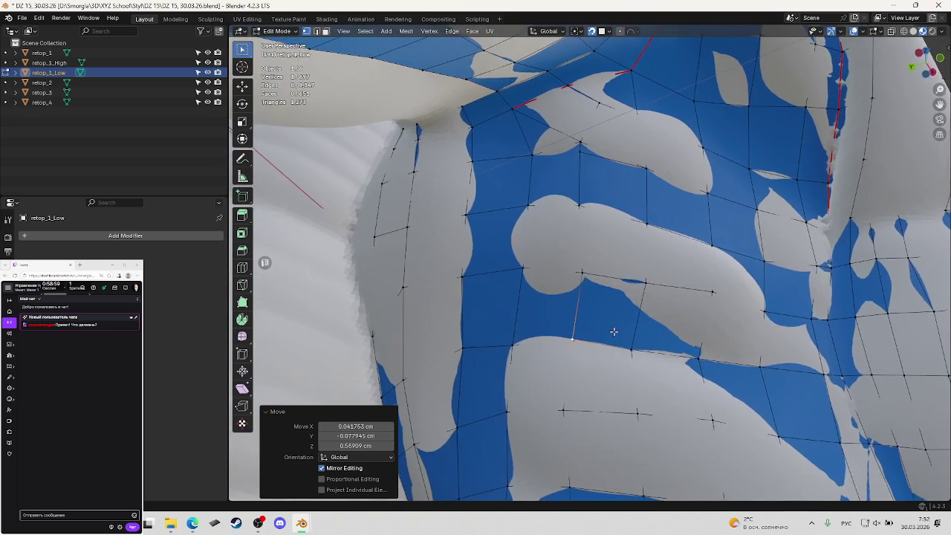
key(g)
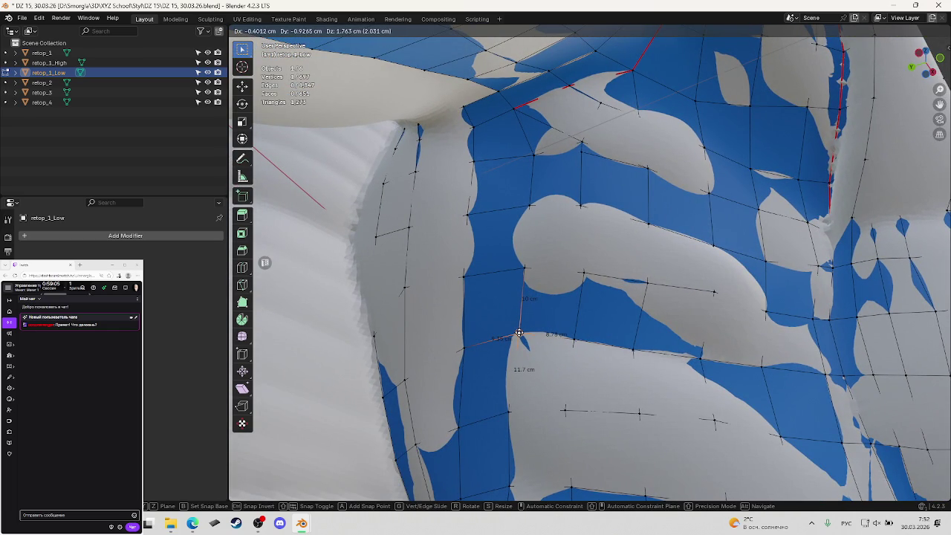
click(520, 333)
mouse_move(519, 333)
middle_down()
mouse_move(556, 334)
mouse_move(573, 314)
mouse_move(490, 309)
mouse_move(501, 315)
middle_up()
key(g)
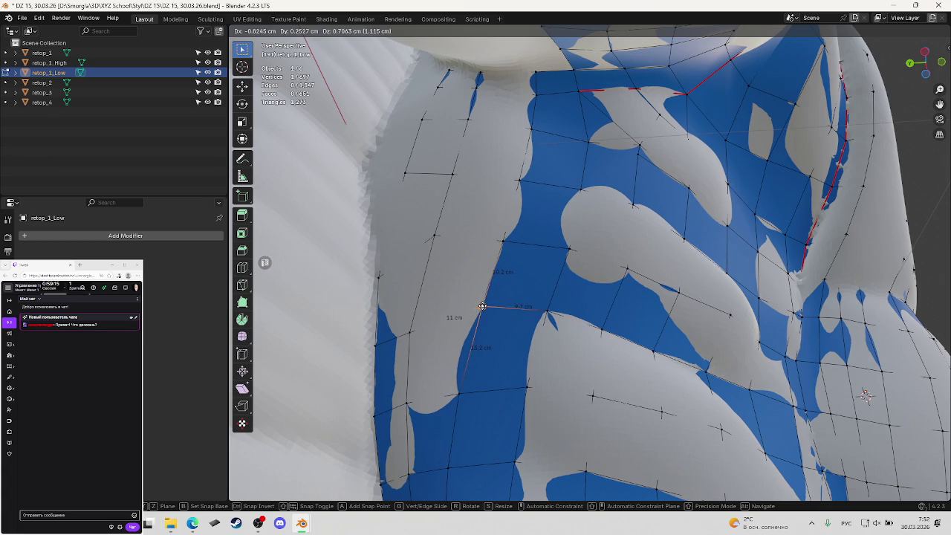
click(480, 306)
middle_drag(480, 305, 483, 302)
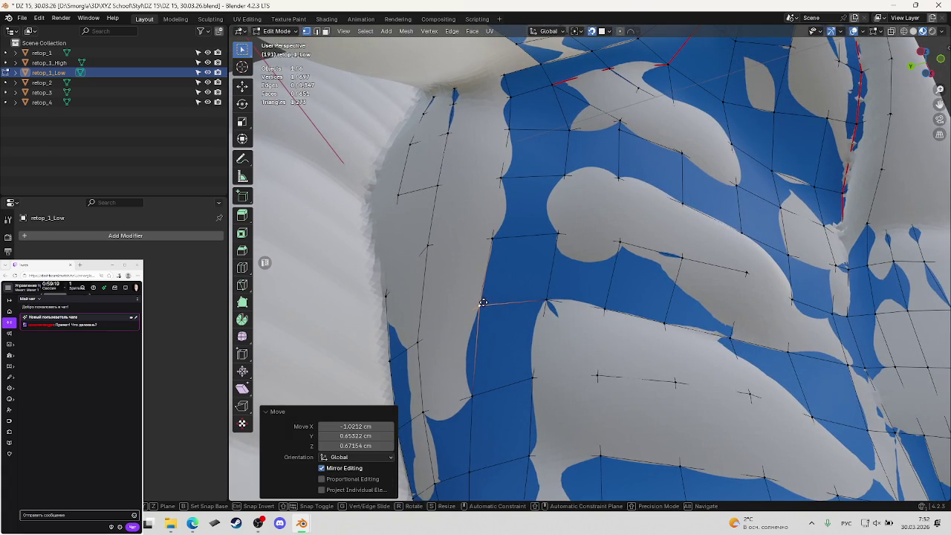
key(g)
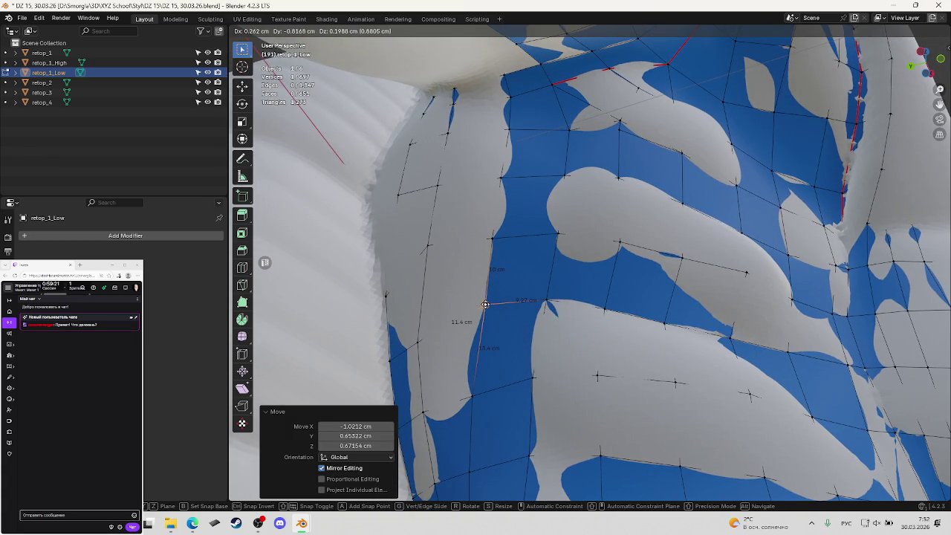
click(485, 305)
Select a further torso vertex and slide it into place on the surface.
middle_drag(485, 305, 433, 317)
click(433, 317)
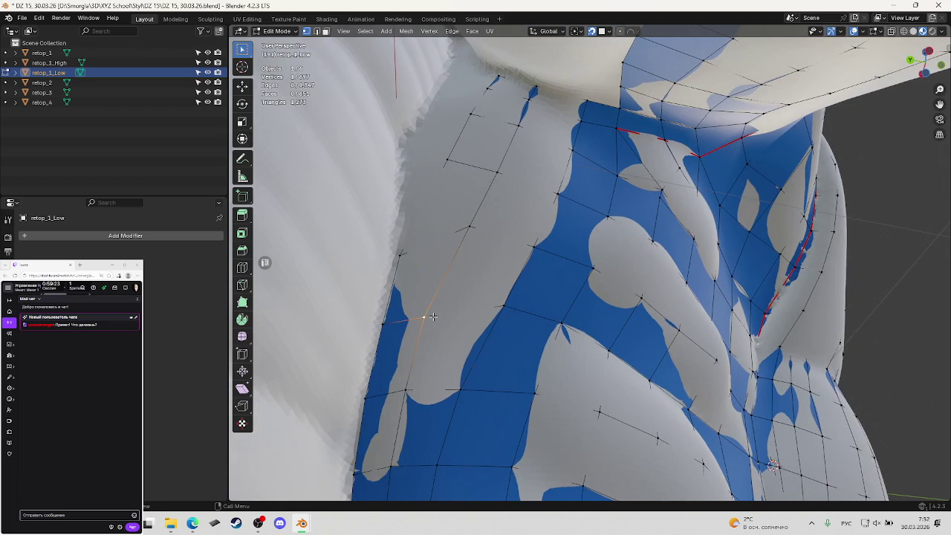
key(g)
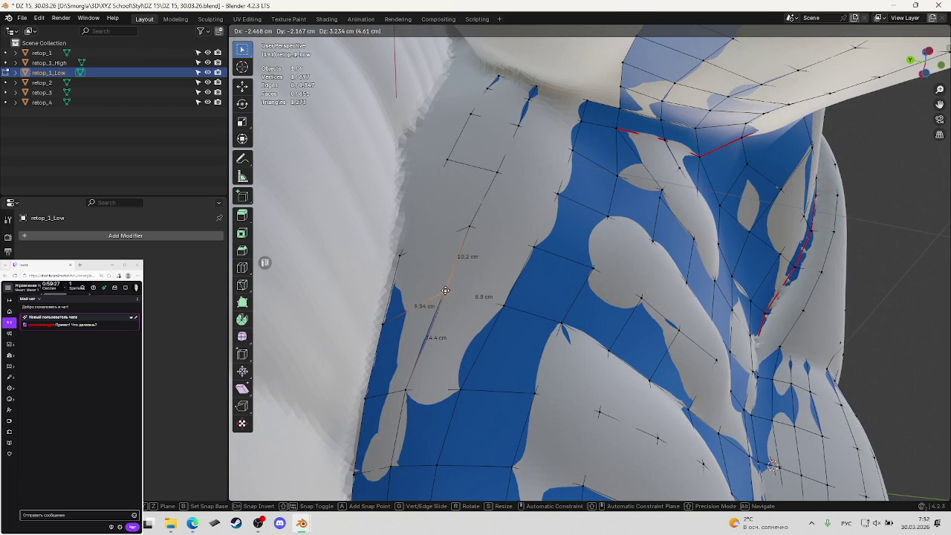
click(445, 293)
Using wireframe view, pick a hidden vertex on the torso's side edge and snap it.
scroll(445, 293, up, 3)
middle_drag(433, 299, 438, 223)
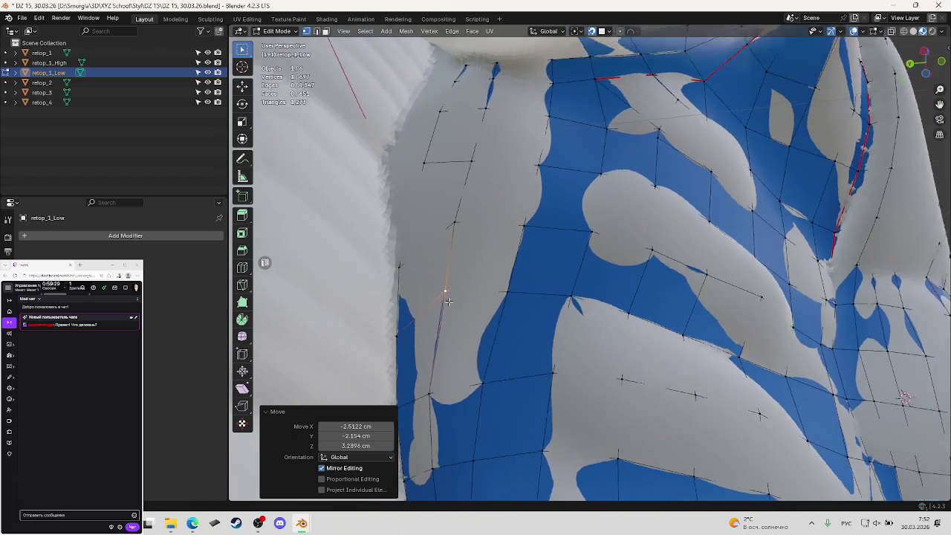
key(shift+z)
click(416, 243)
key(shift+z)
key(g)
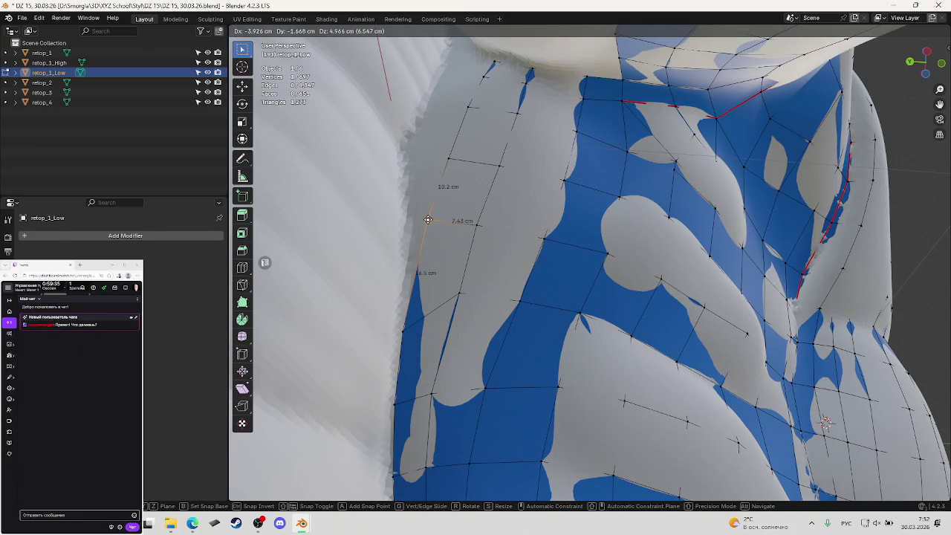
click(429, 219)
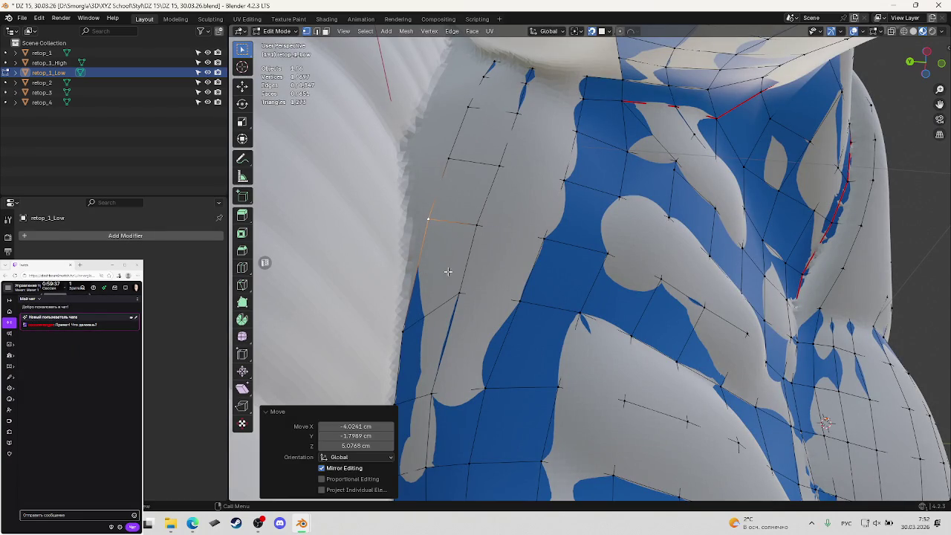
Move the neighbouring side vertex upward onto the high-poly surface in two passes.
click(403, 328)
key(g)
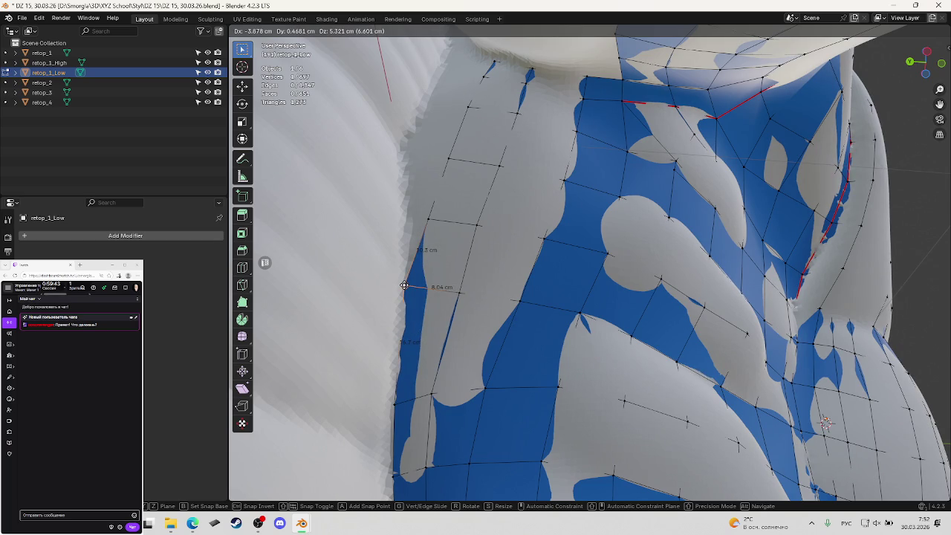
click(405, 285)
mouse_move(404, 285)
middle_down()
mouse_move(435, 288)
mouse_move(432, 313)
middle_up()
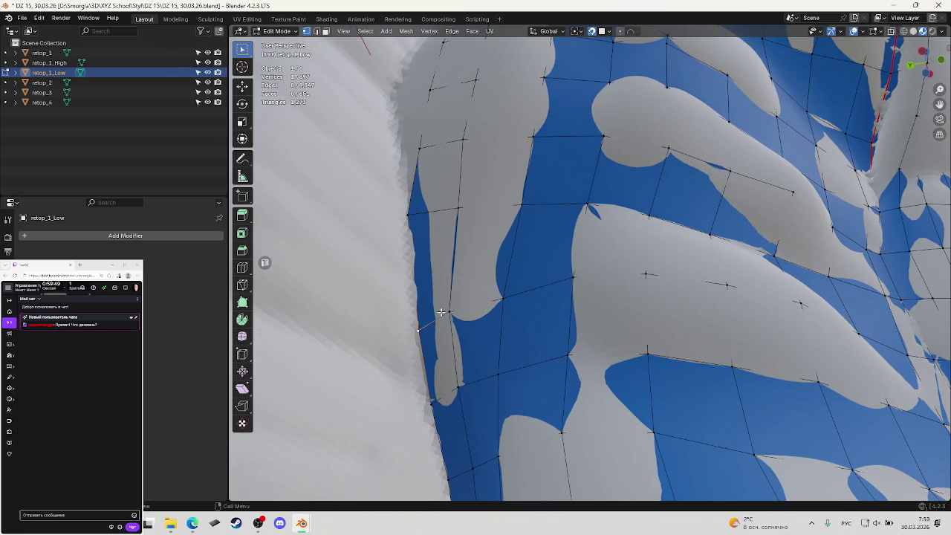
key(g)
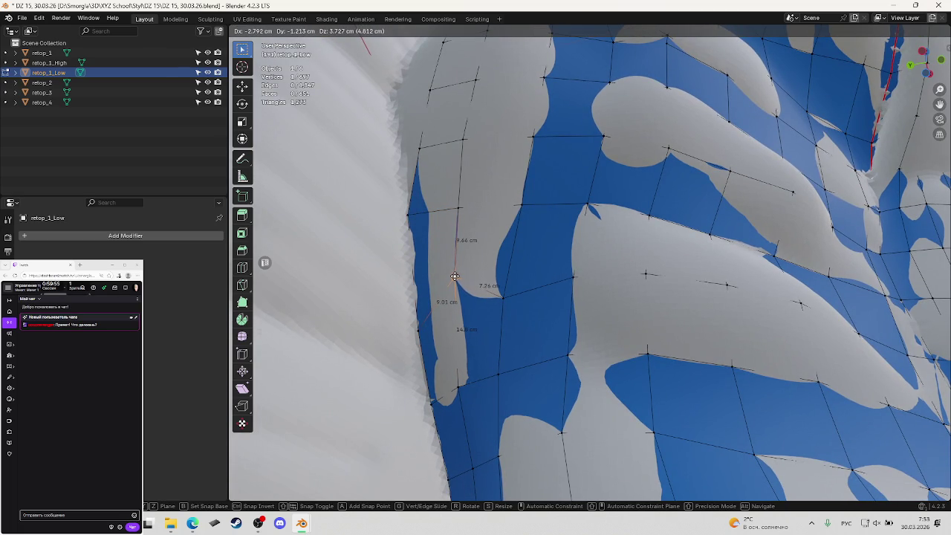
click(456, 280)
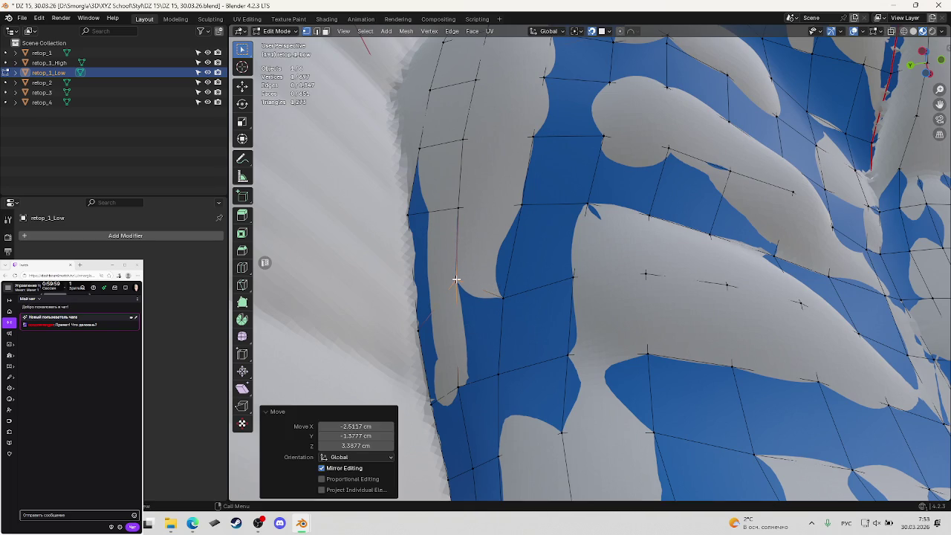
Raise the next vertex and the edge-end vertex onto the surface, then check the result.
click(503, 293)
key(g)
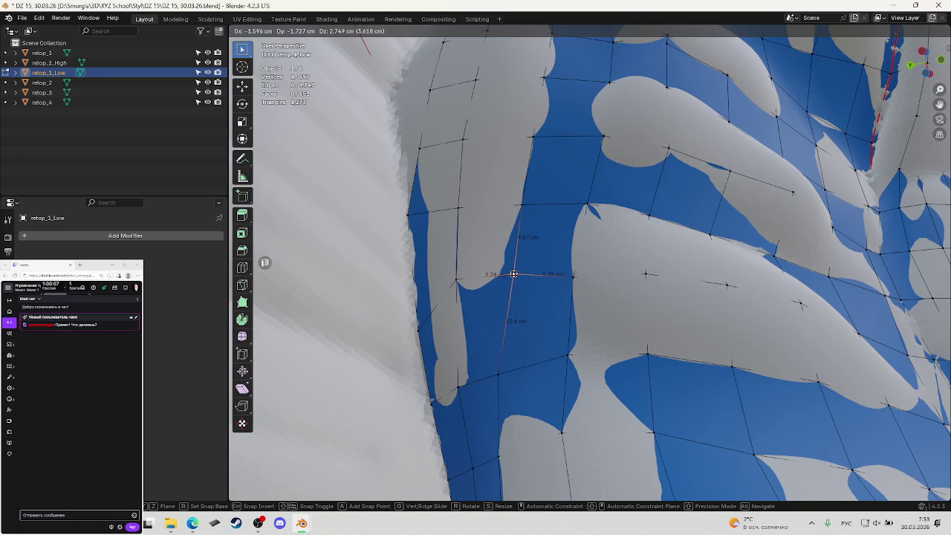
click(514, 274)
middle_drag(513, 275, 576, 272)
click(569, 270)
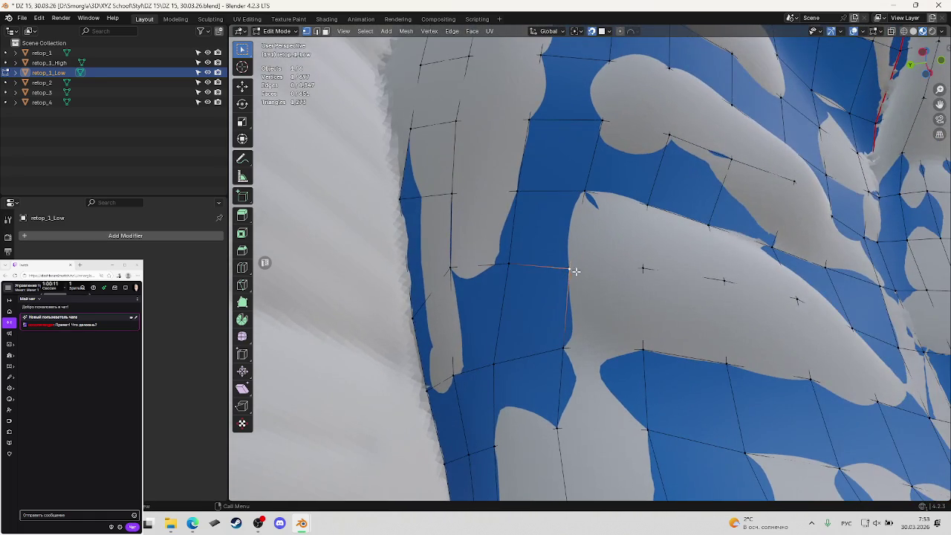
key(g)
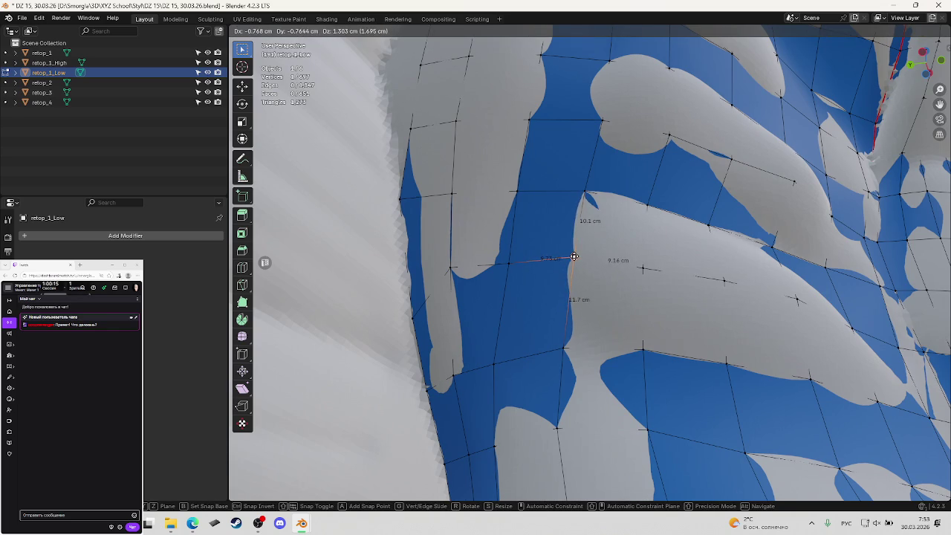
click(575, 256)
mouse_move(575, 256)
middle_down()
mouse_move(574, 279)
mouse_move(583, 257)
middle_up()
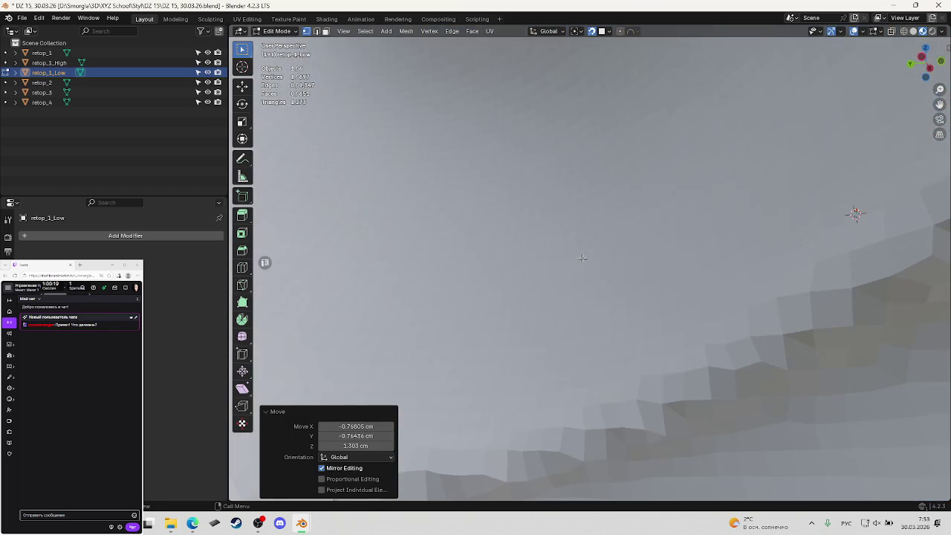
Snap the next torso-side vertex onto the surface with a small follow-up nudge.
scroll(583, 258, down, 3)
middle_drag(601, 263, 624, 270)
click(587, 243)
key(g)
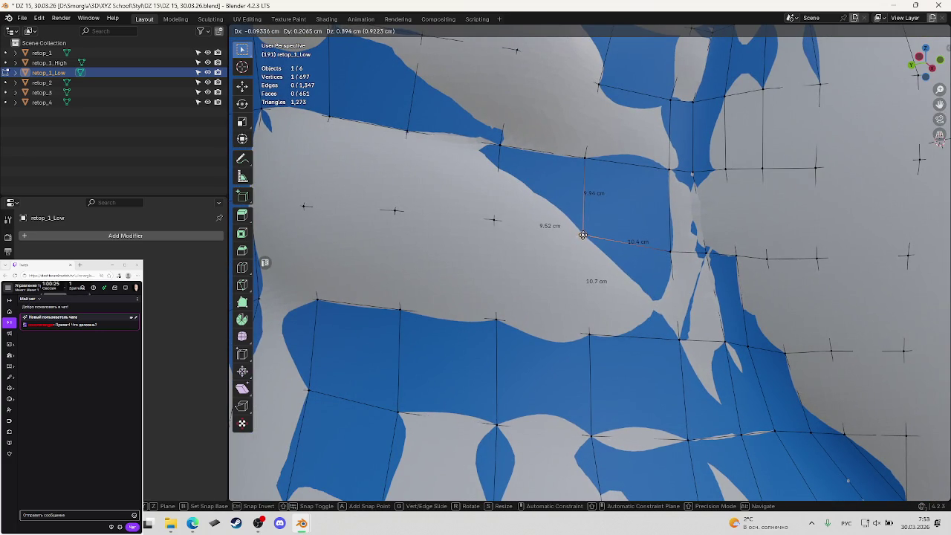
click(584, 236)
click(672, 248)
key(g)
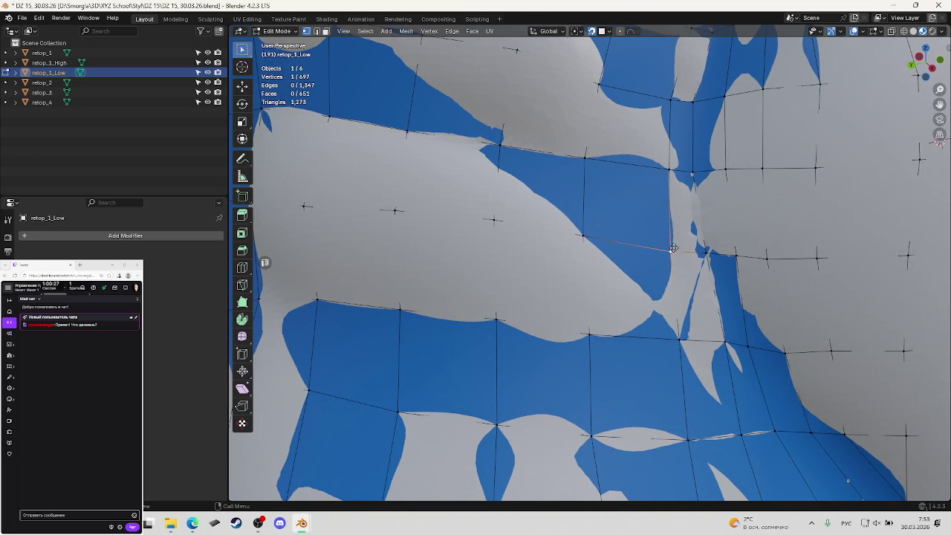
click(671, 246)
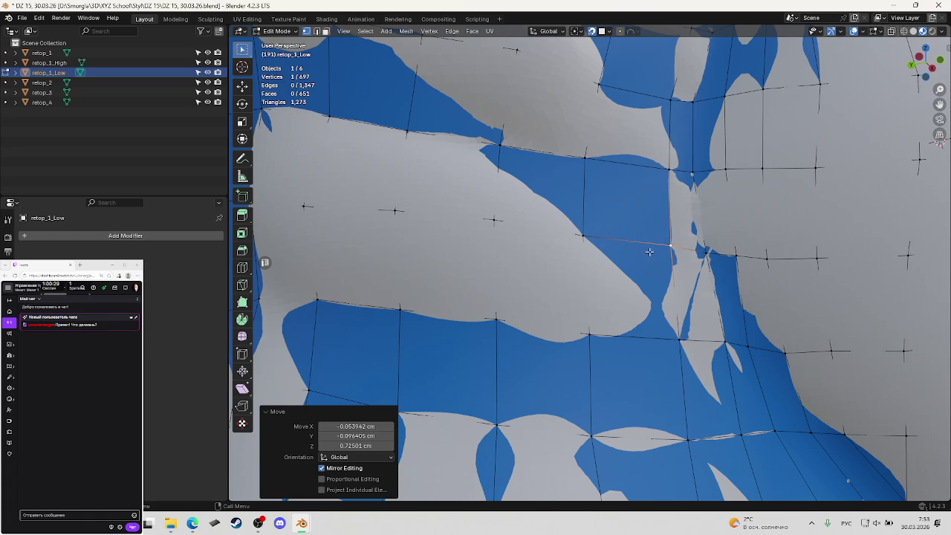
Place a torso-side vertex on the high-poly surface after one cancelled attempt.
click(497, 228)
mouse_move(497, 228)
shift+middle_down()
mouse_move(537, 215)
mouse_move(559, 233)
shift+middle_up()
key(g)
right_click(530, 227)
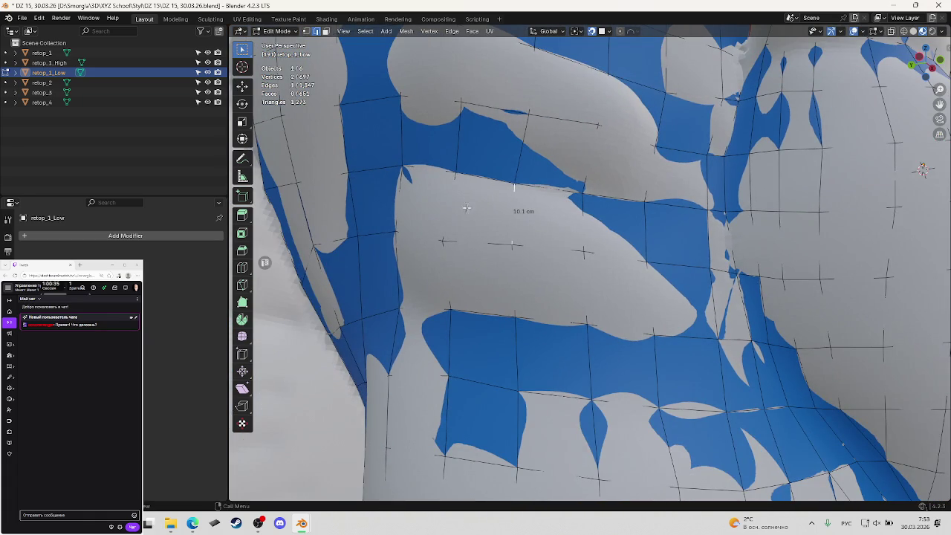
middle_drag(459, 214, 446, 237)
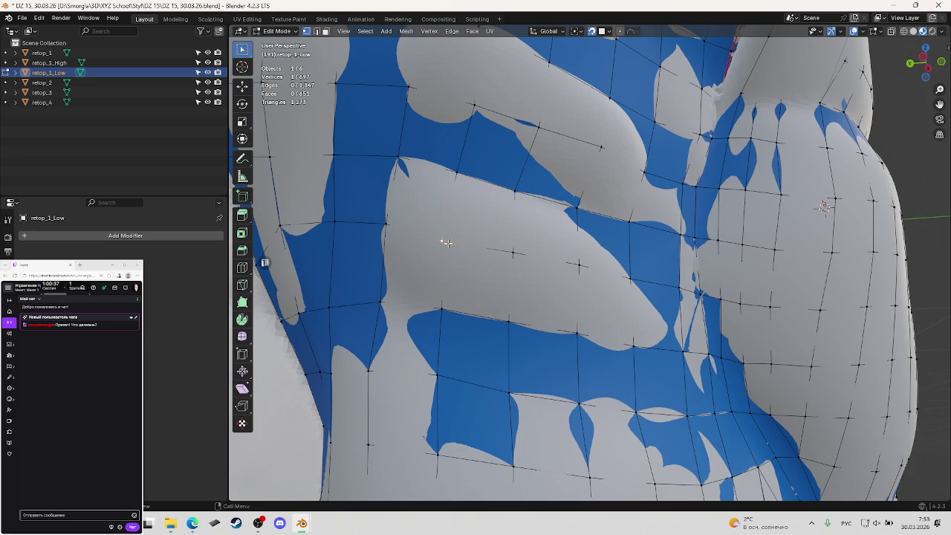
key(g)
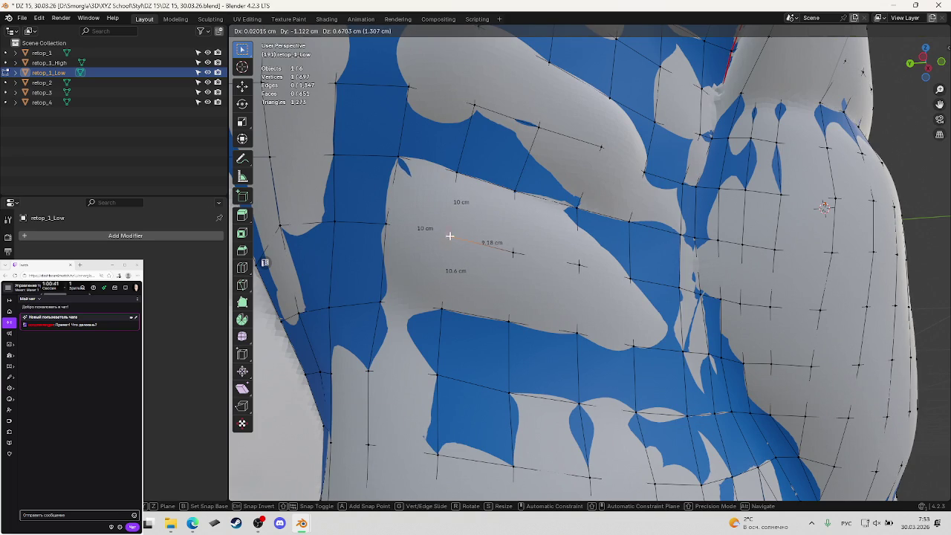
click(449, 236)
Select the torso's side border edge loop and begin grabbing it onto the surface.
key(KP_Decimal)
scroll(556, 257, down, 3)
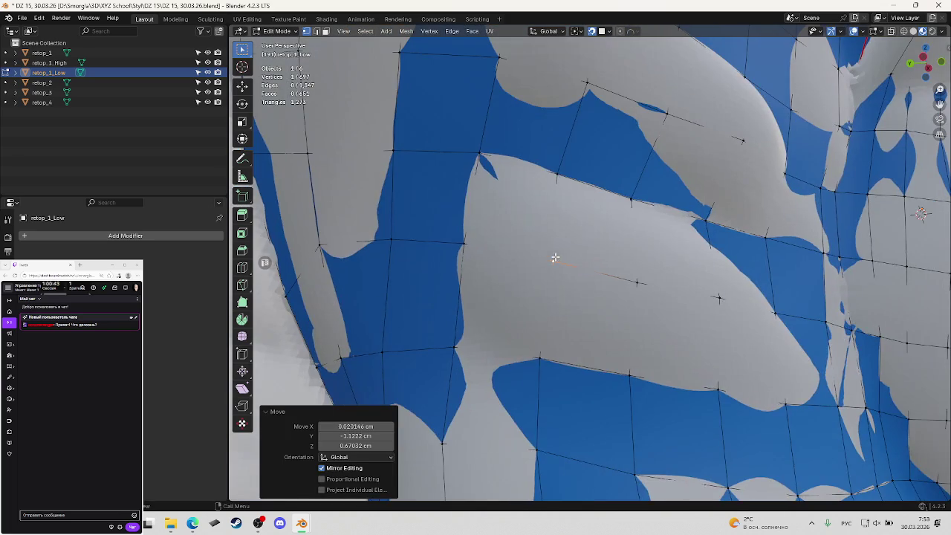
key(KP_4)
click(541, 259)
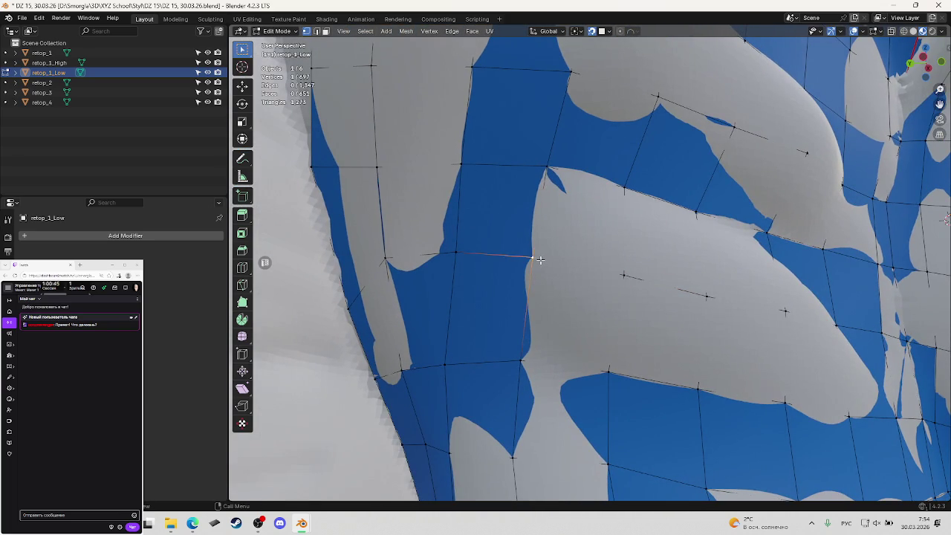
key(2)
alt+click(538, 253)
middle_drag(598, 253, 369, 301)
alt+click(388, 297)
key(g)
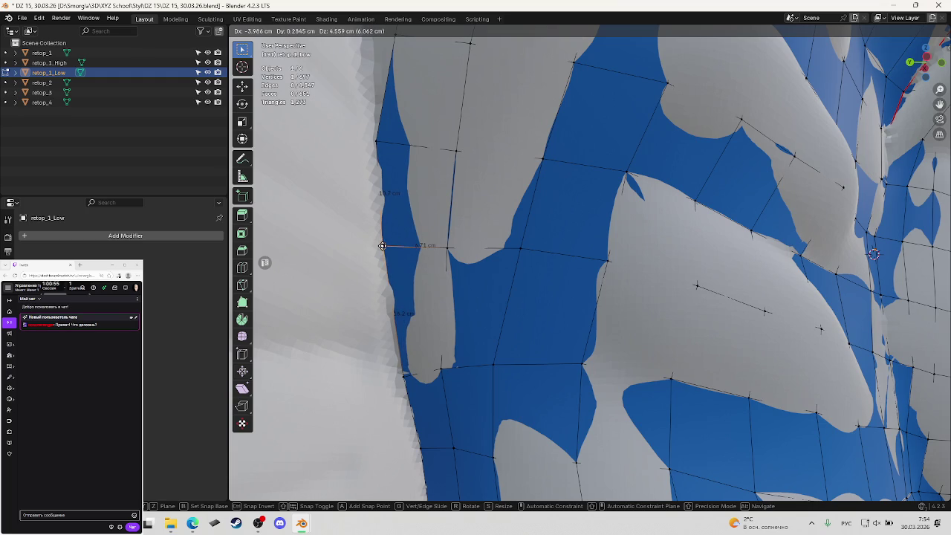
Confirm the border loop's new position and pick an adjacent vertical edge.
click(382, 245)
click(442, 221)
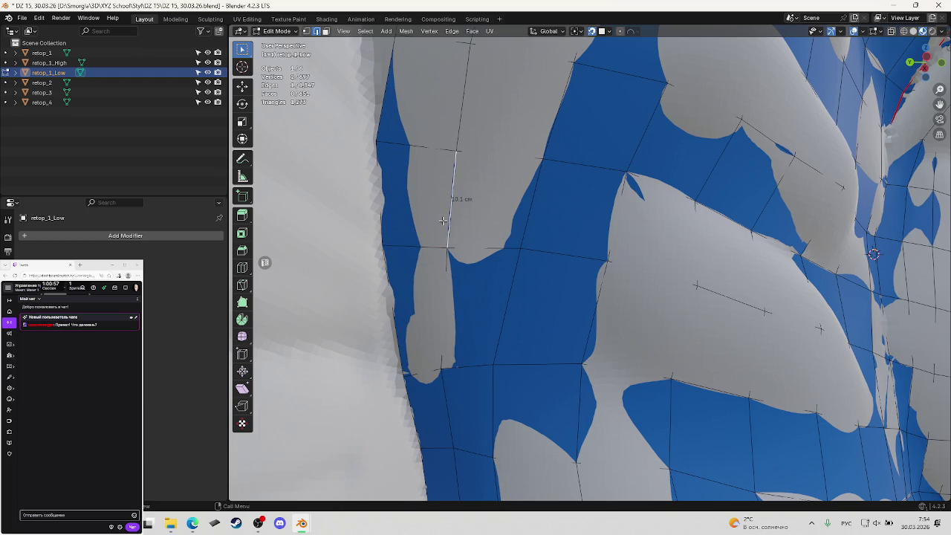
middle_drag(442, 221, 470, 242)
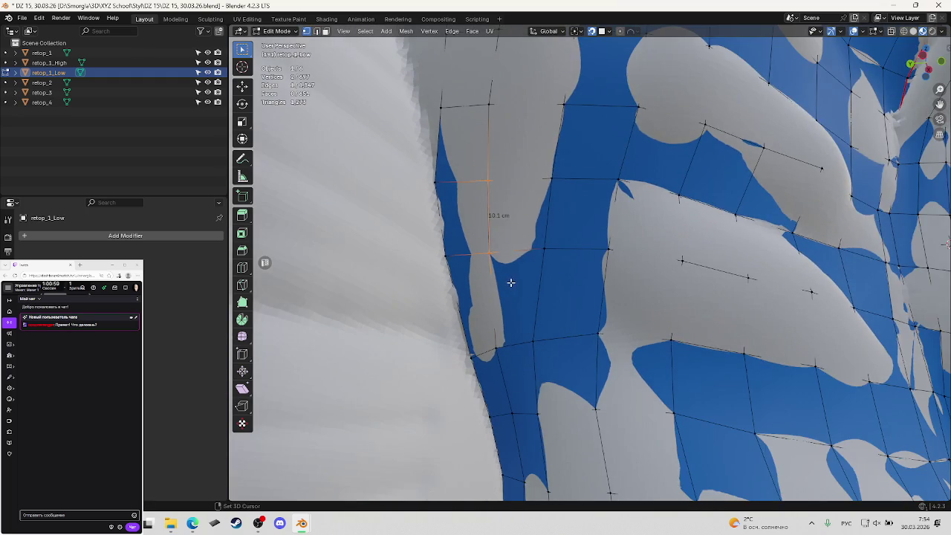
middle_drag(511, 283, 542, 248)
Clear the selection and pull a side-edge vertex upward onto the surface.
click(484, 286)
key(alt+a)
drag(496, 268, 499, 243)
key(g)
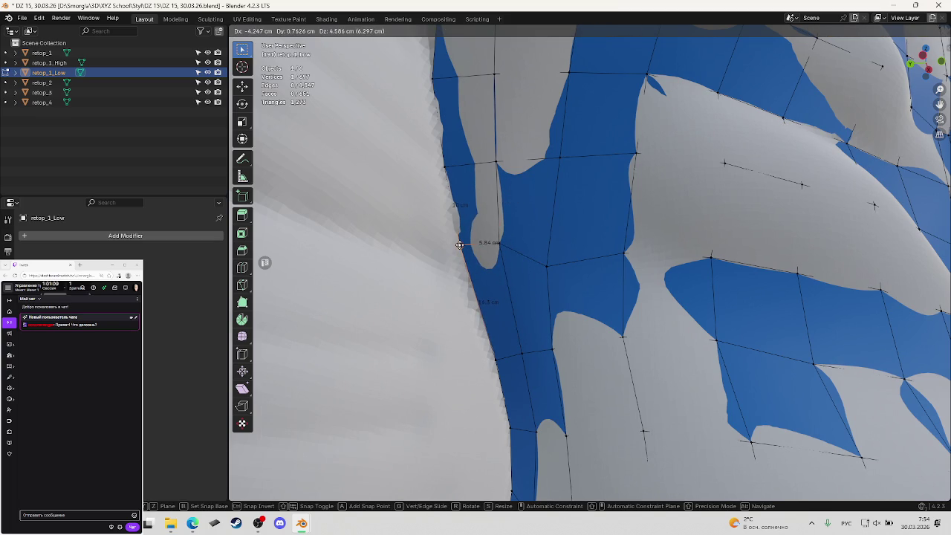
click(460, 244)
Snap the neighbouring side vertex onto the surface in two moves.
click(542, 265)
key(g)
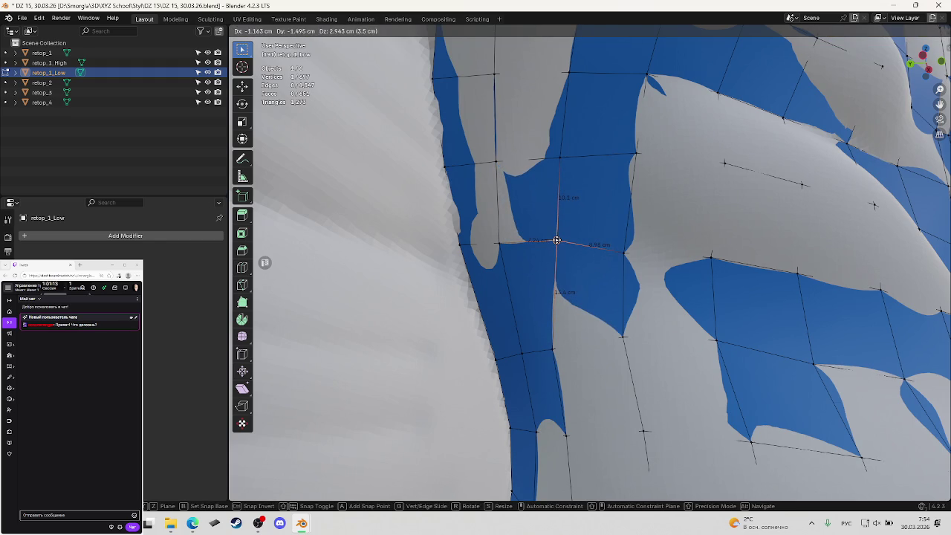
click(556, 240)
key(g)
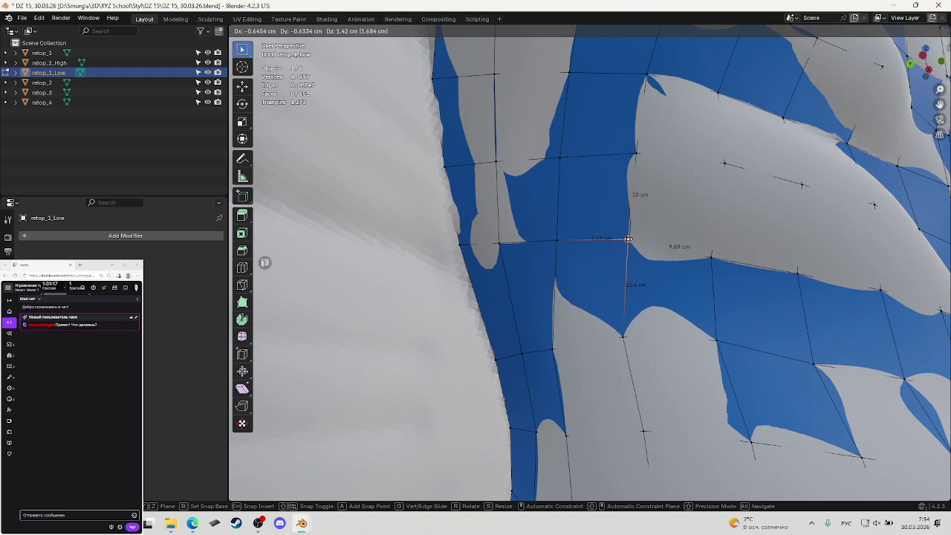
click(628, 240)
Work a torso-side vertex onto the torso edge over three successive moves.
mouse_move(763, 283)
middle_down()
mouse_move(736, 287)
mouse_move(759, 294)
mouse_move(587, 254)
mouse_move(634, 240)
mouse_move(602, 253)
mouse_move(630, 266)
middle_up()
click(630, 267)
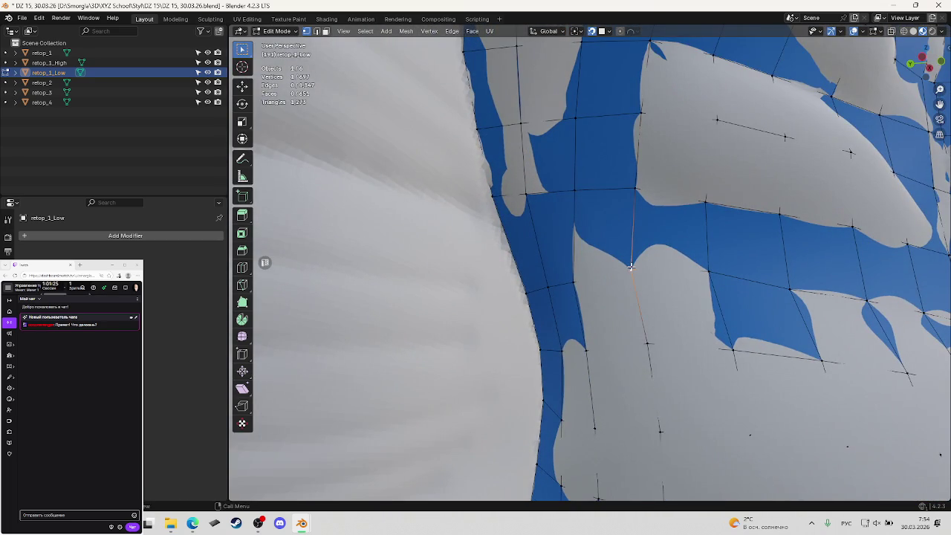
drag(631, 266, 638, 267)
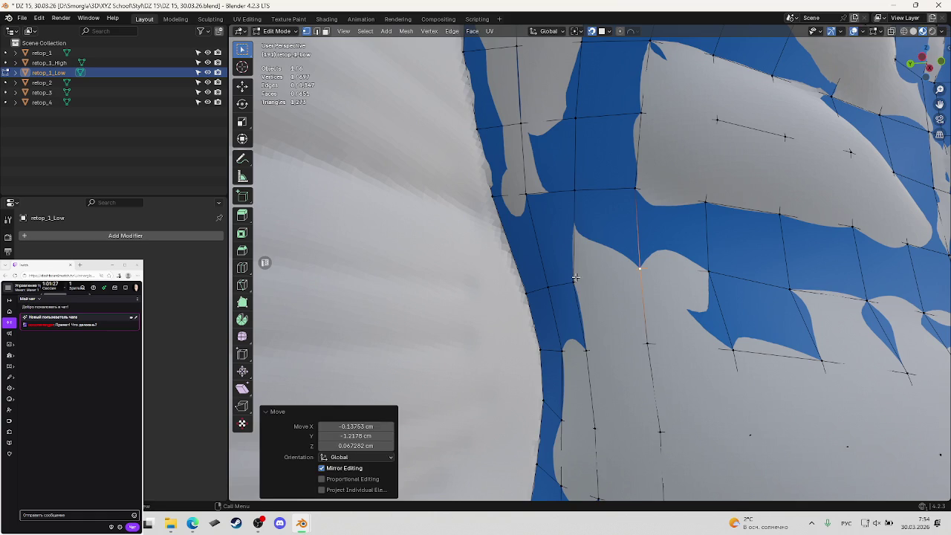
key(g)
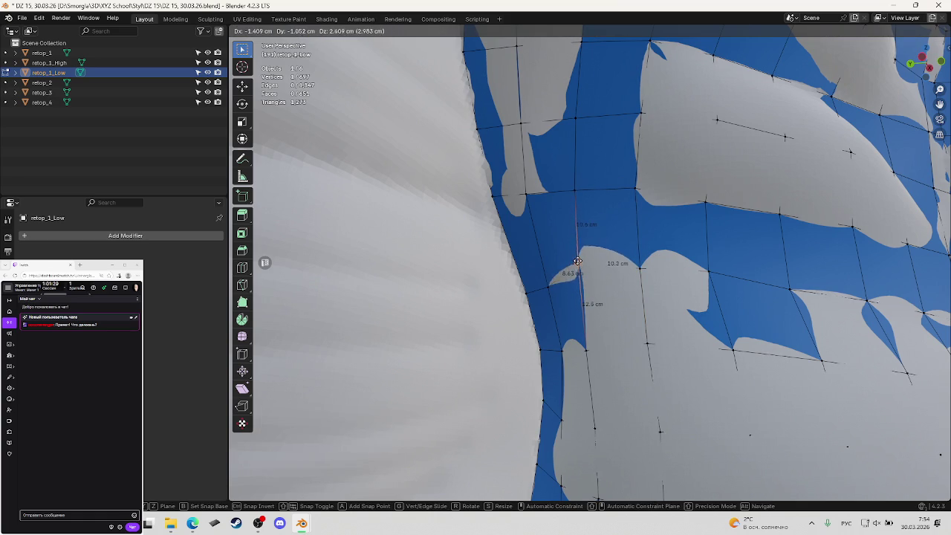
click(578, 260)
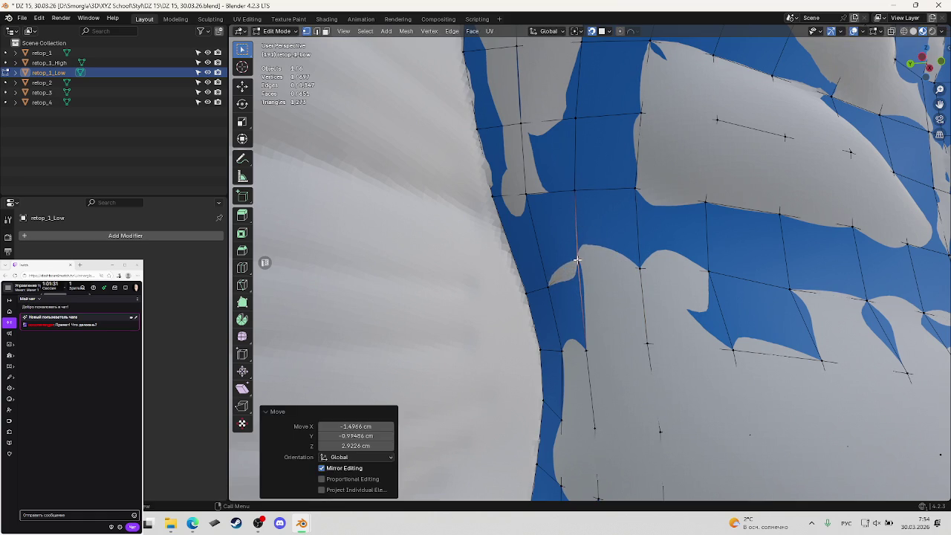
key(g)
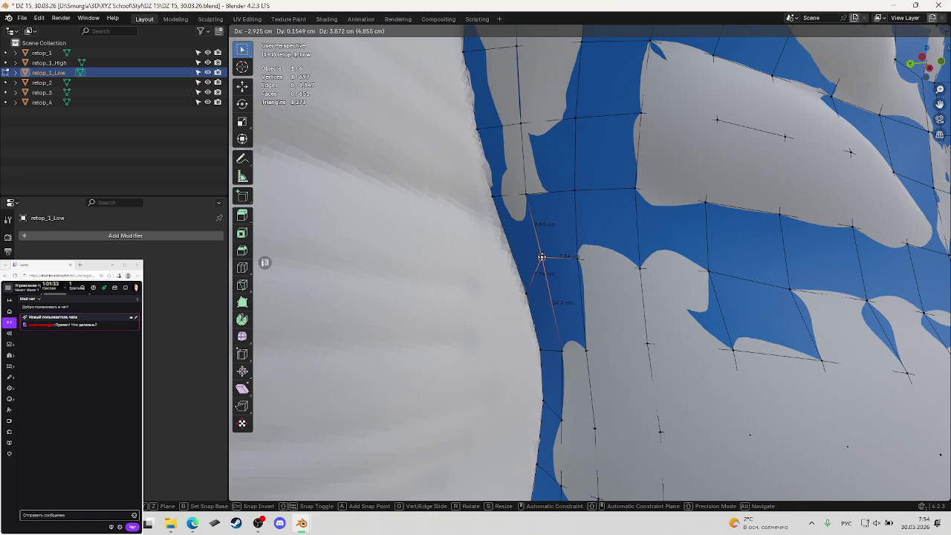
click(543, 258)
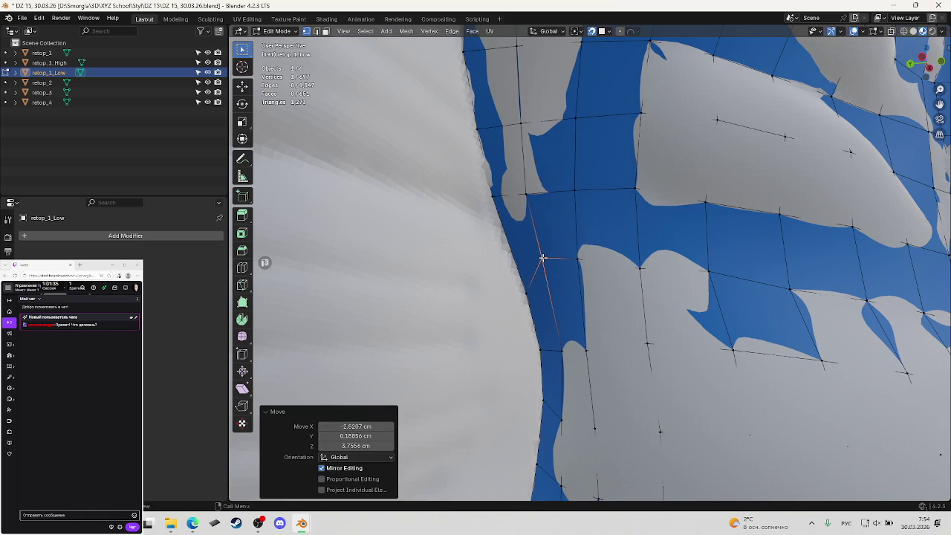
middle_drag(543, 258, 541, 262)
key(g)
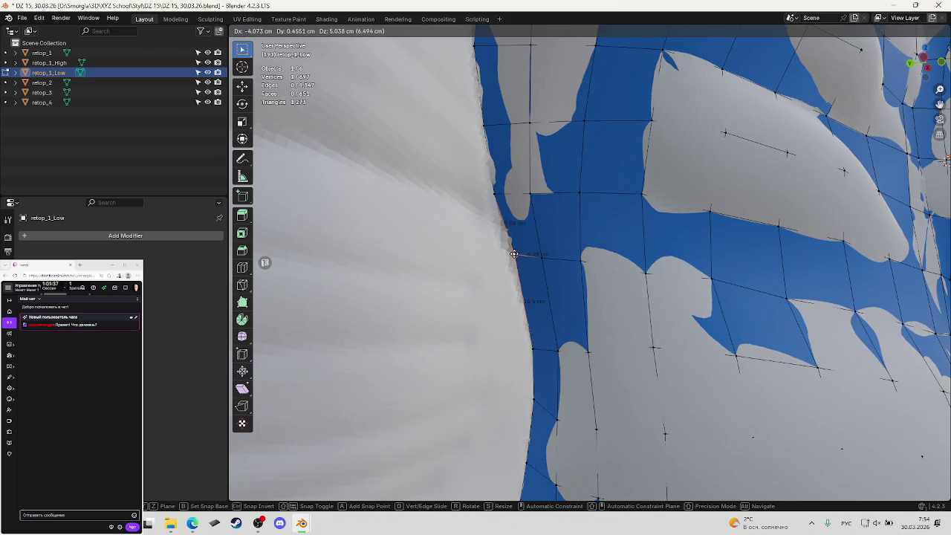
click(514, 256)
Zoom the view and save the blend file.
scroll(513, 256, up, 2)
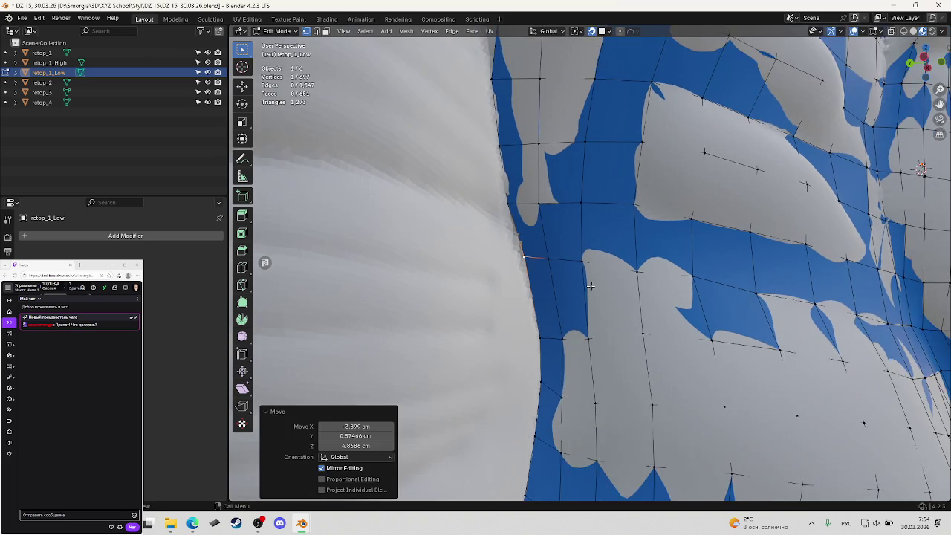
scroll(514, 255, up, 2)
scroll(584, 266, up, 3)
key(ctrl+s)
Reposition a side-border vertex in two moves and begin raising the next one inward.
scroll(584, 265, down, 3)
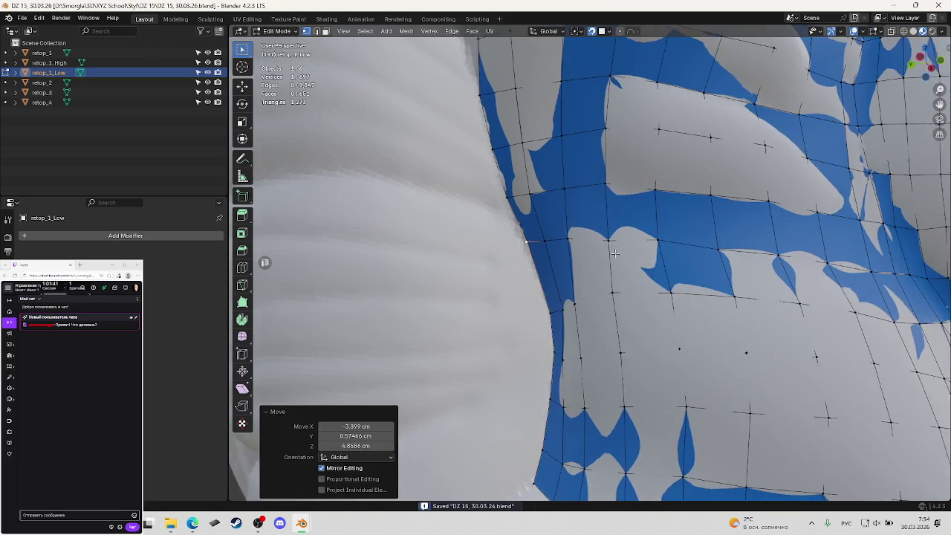
scroll(595, 260, down, 1)
scroll(622, 254, up, 1)
scroll(604, 256, up, 1)
scroll(653, 259, up, 1)
scroll(632, 275, up, 1)
click(595, 294)
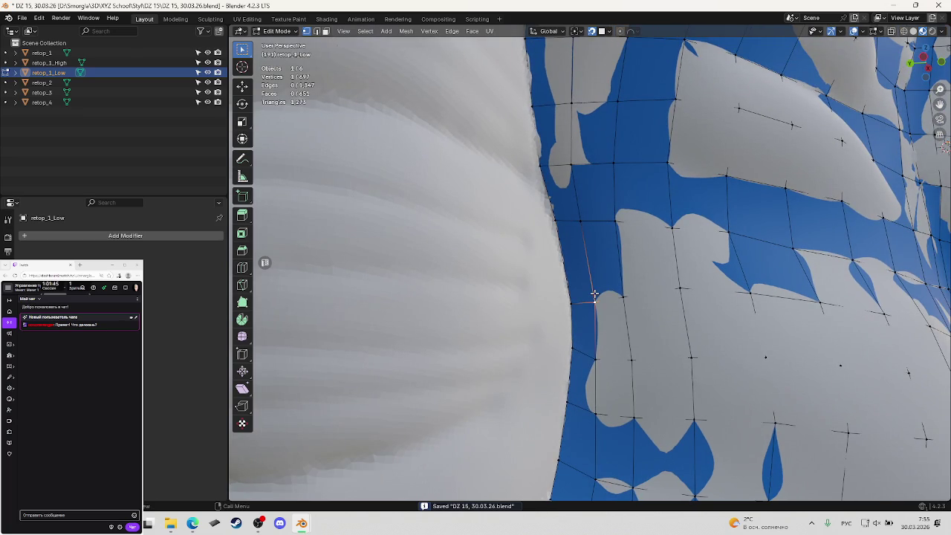
key(g)
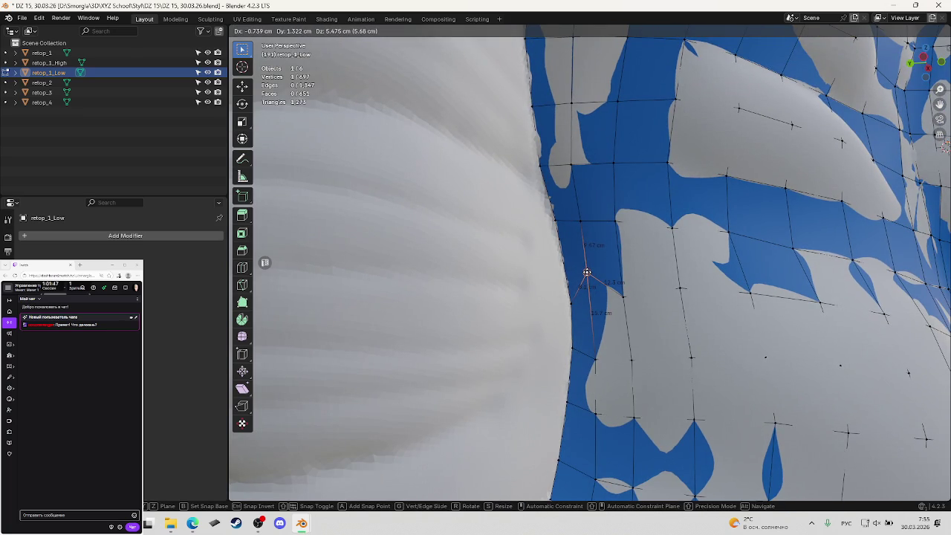
click(587, 275)
key(g)
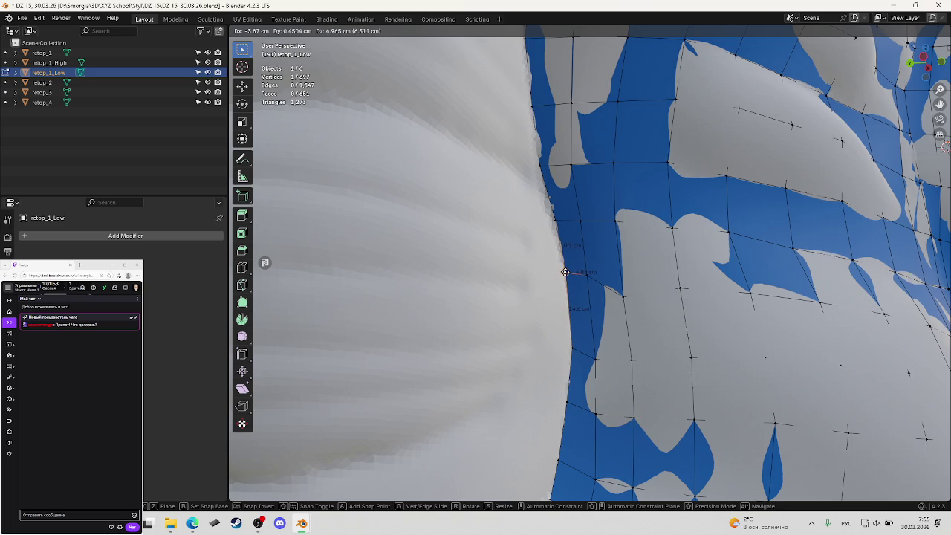
click(565, 273)
click(627, 294)
key(g)
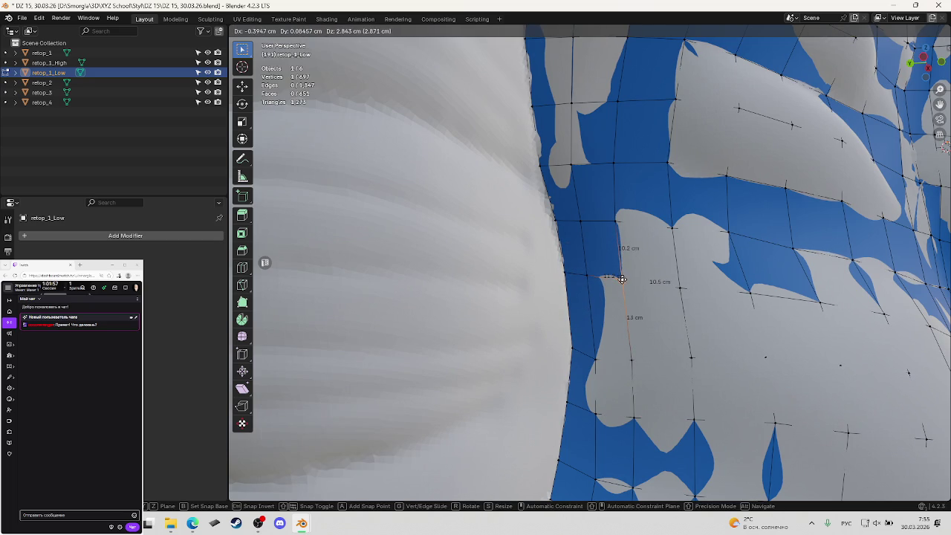
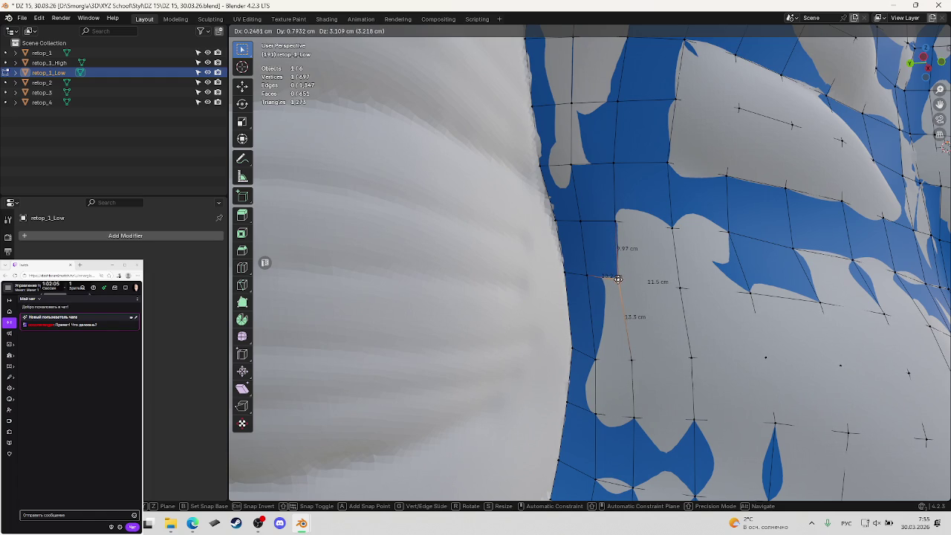
Settle the current torso-side vertex into place with a few snapped moves, checking the quads.
click(618, 281)
mouse_move(619, 280)
middle_down()
mouse_move(640, 270)
mouse_move(631, 270)
middle_up()
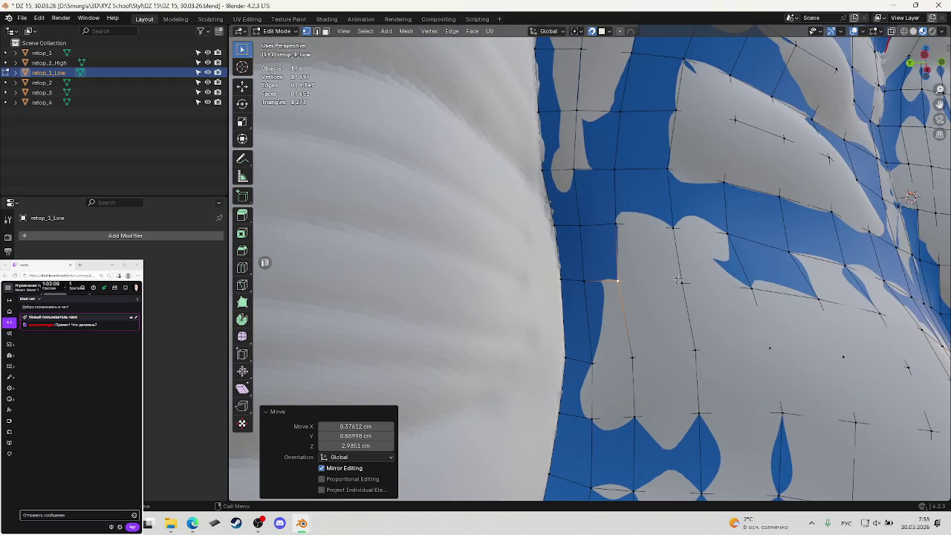
key(g)
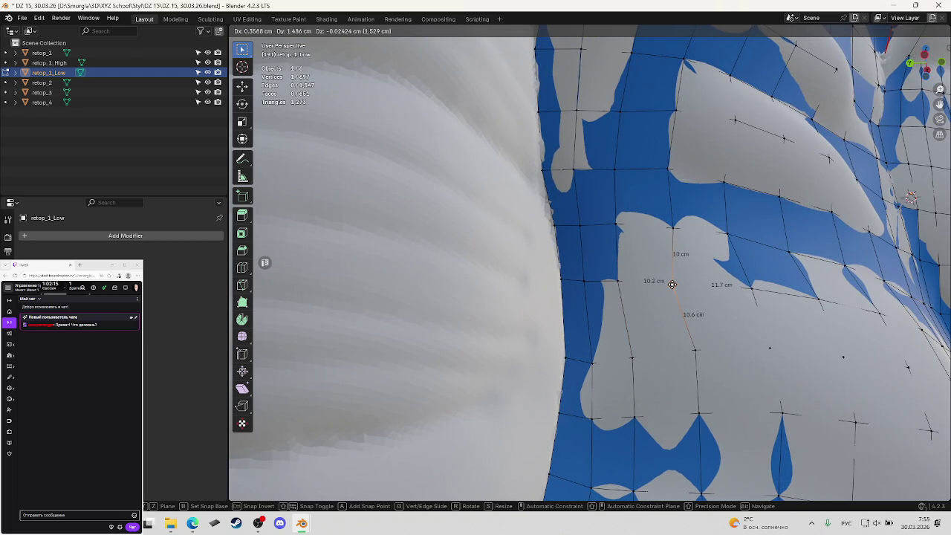
click(672, 285)
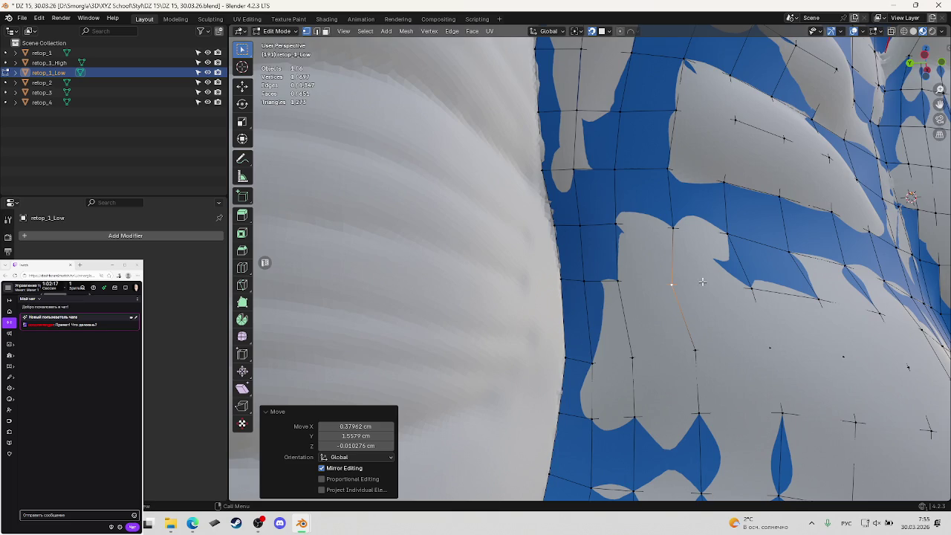
middle_drag(702, 282, 669, 284)
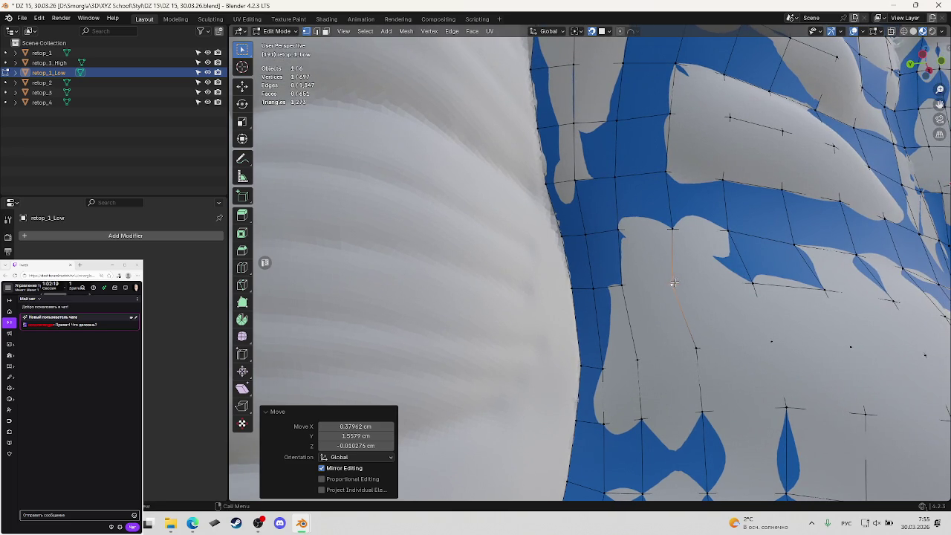
key(g)
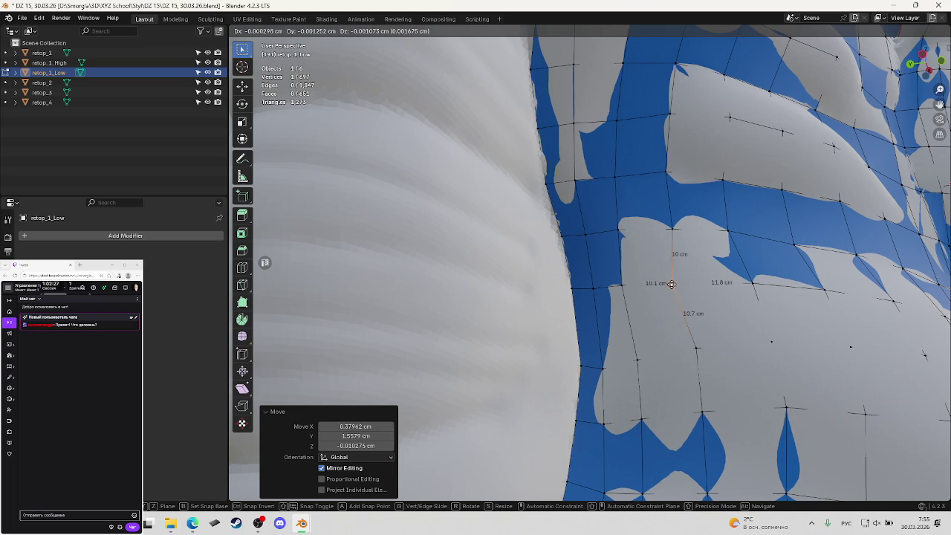
click(672, 284)
mouse_move(689, 287)
middle_down()
mouse_move(720, 286)
mouse_move(701, 284)
mouse_move(716, 275)
middle_up()
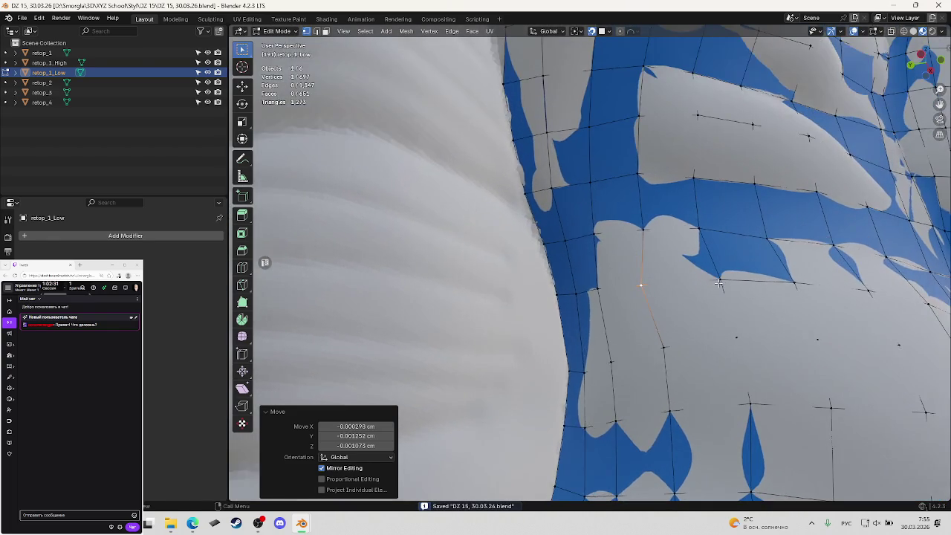
Reposition three neighbouring torso-side vertices so their quad edges are evenly spaced.
click(715, 275)
key(g)
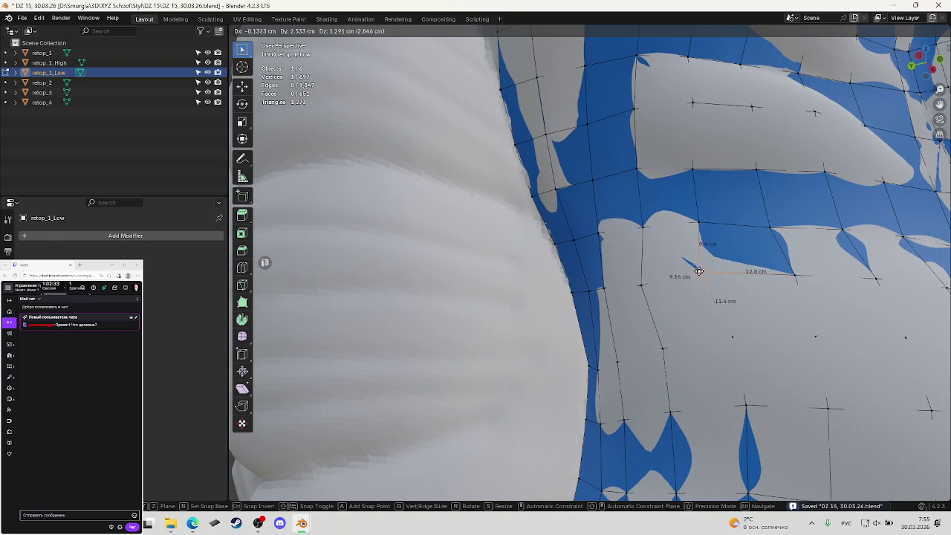
click(691, 271)
click(642, 284)
key(g)
click(648, 285)
click(701, 275)
key(g)
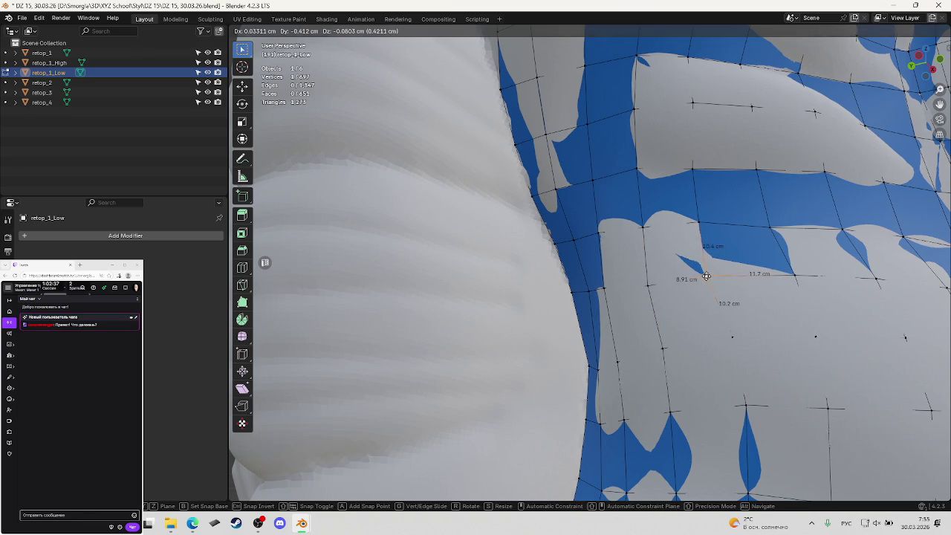
click(706, 267)
Zoom in and snap two more side vertices onto the sculpt surface.
mouse_move(735, 301)
middle_down()
mouse_move(777, 305)
mouse_move(693, 301)
middle_up()
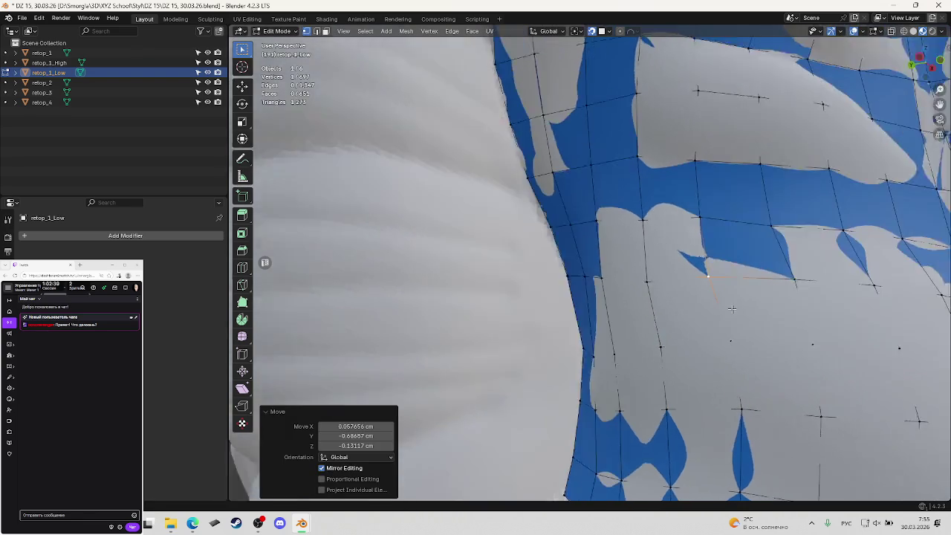
scroll(694, 301, up, 3)
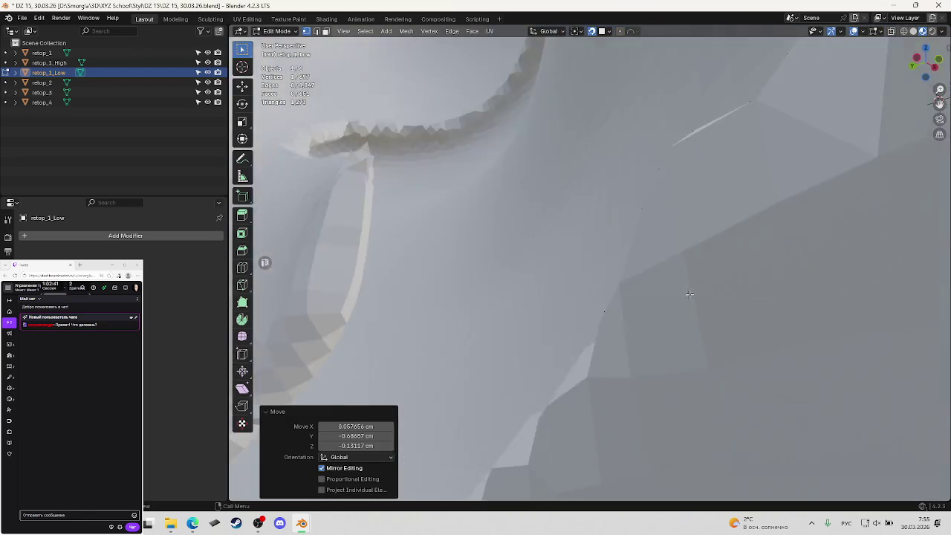
key(g)
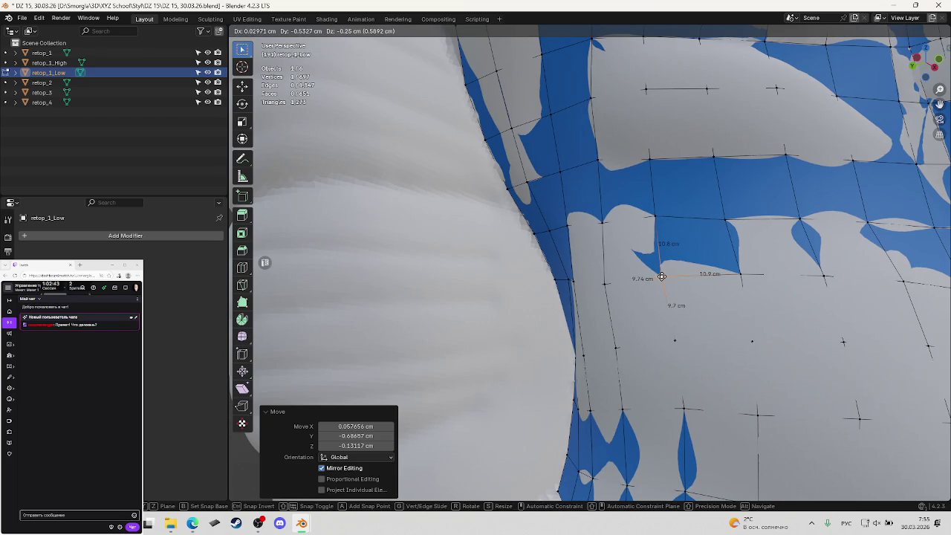
click(663, 276)
middle_drag(673, 281, 659, 277)
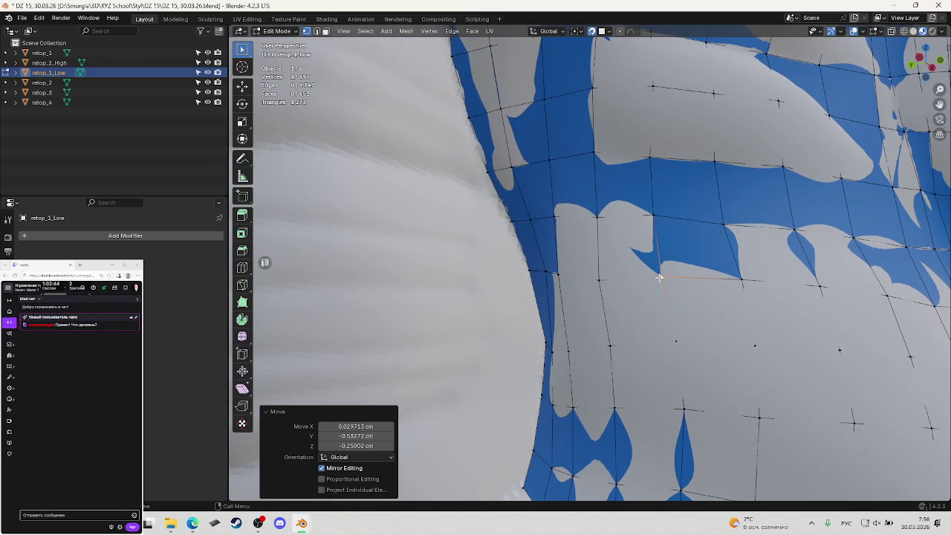
click(603, 281)
key(g)
click(631, 280)
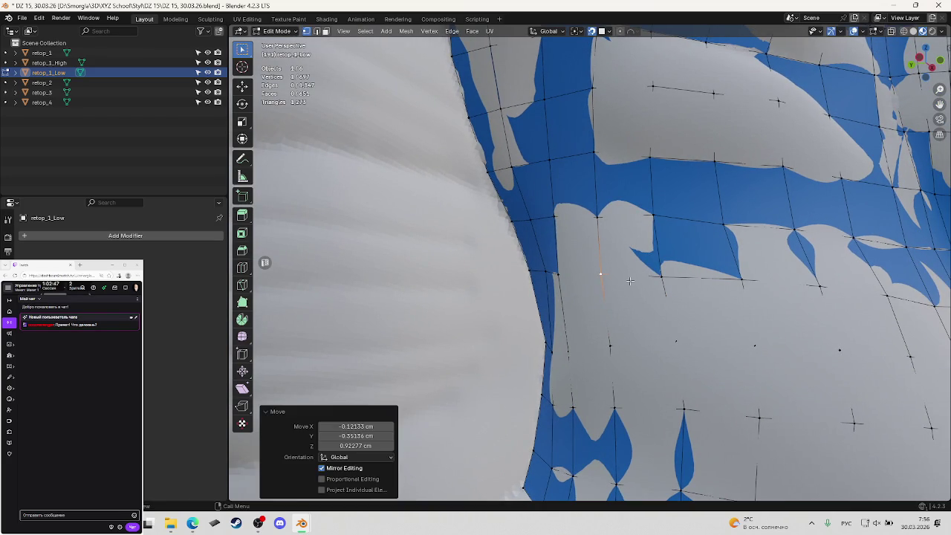
Nudge the next vertex slightly, then grab another vertex higher up the torso.
click(662, 276)
key(g)
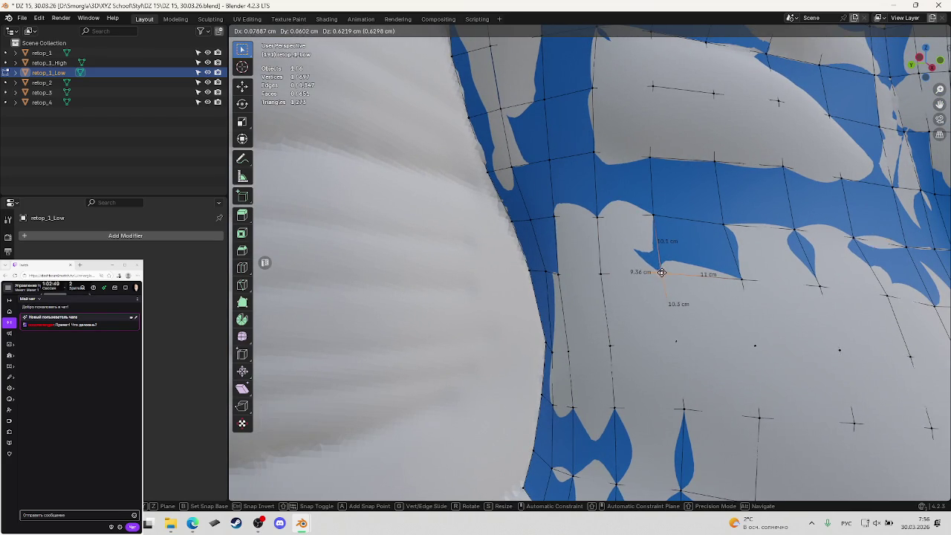
click(664, 273)
mouse_move(556, 273)
middle_down()
mouse_move(570, 258)
mouse_move(546, 245)
mouse_move(588, 250)
mouse_move(619, 273)
mouse_move(650, 323)
middle_up()
click(533, 246)
key(g)
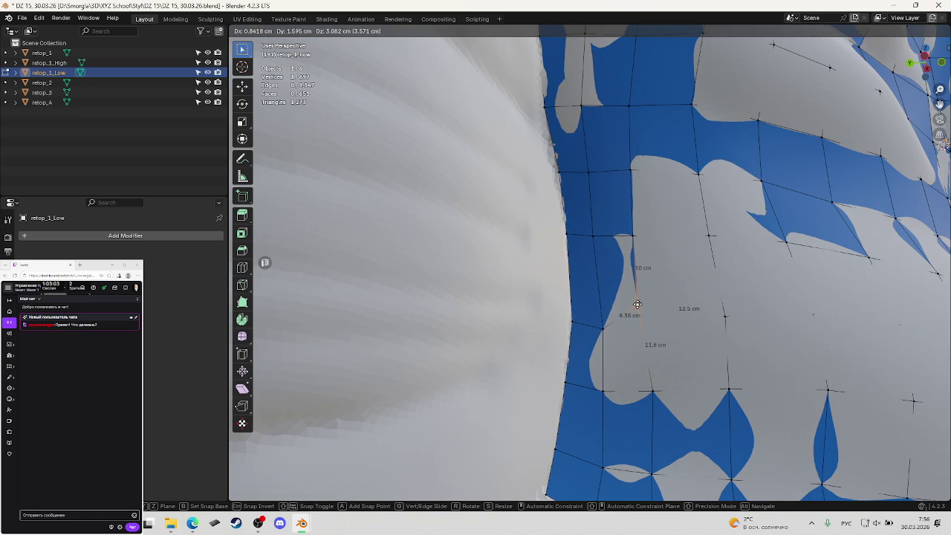
Even out the vertices along the torso border with repeated snapped moves, then save the file.
click(637, 304)
key(g)
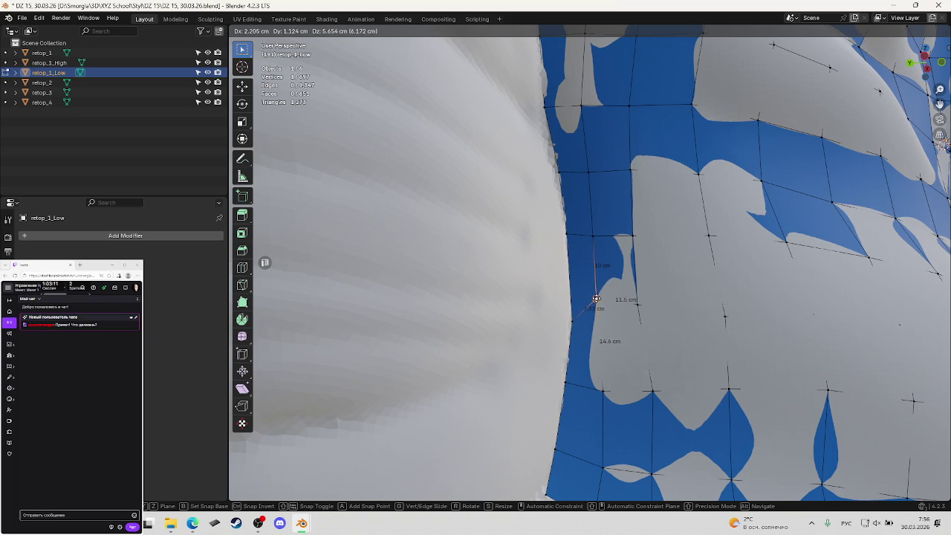
click(598, 298)
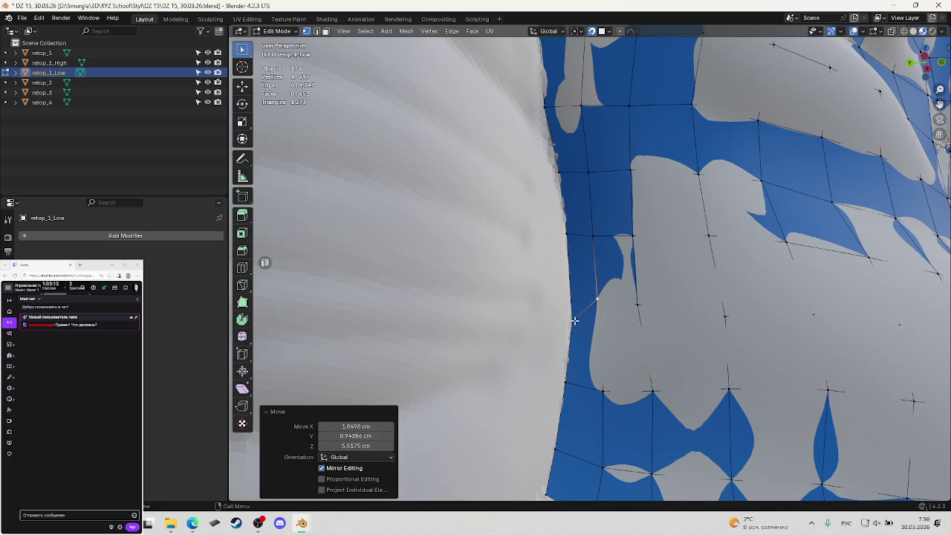
key(g)
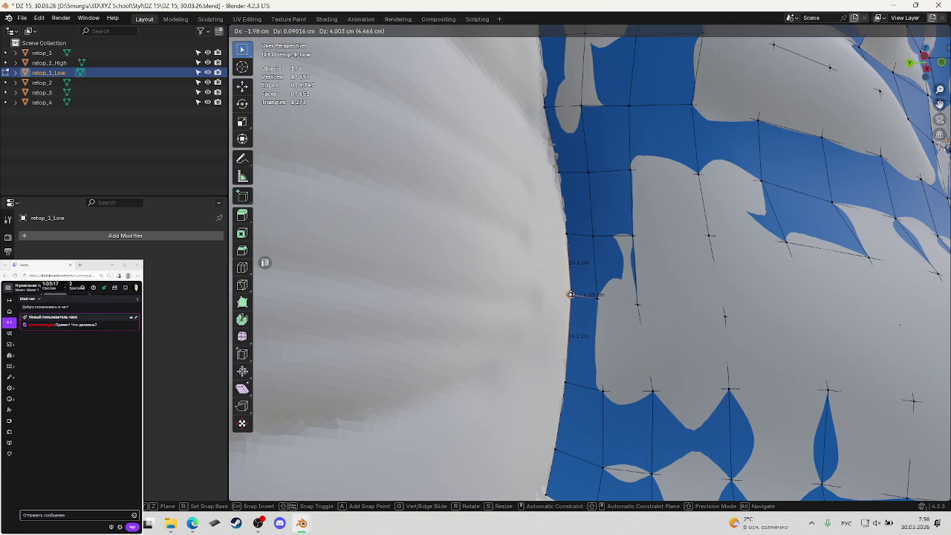
click(570, 294)
mouse_move(570, 295)
middle_down()
mouse_move(613, 285)
mouse_move(619, 296)
middle_up()
key(ctrl+s)
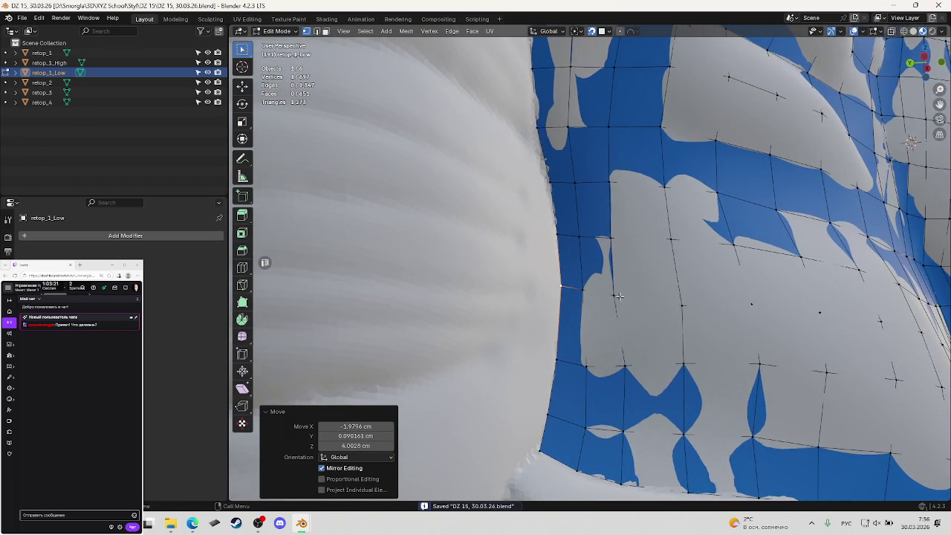
Adjust another border vertex in several snapped moves, checking from new angles.
click(612, 295)
key(g)
click(608, 293)
mouse_move(608, 293)
middle_down()
mouse_move(648, 282)
mouse_move(620, 297)
middle_up()
key(g)
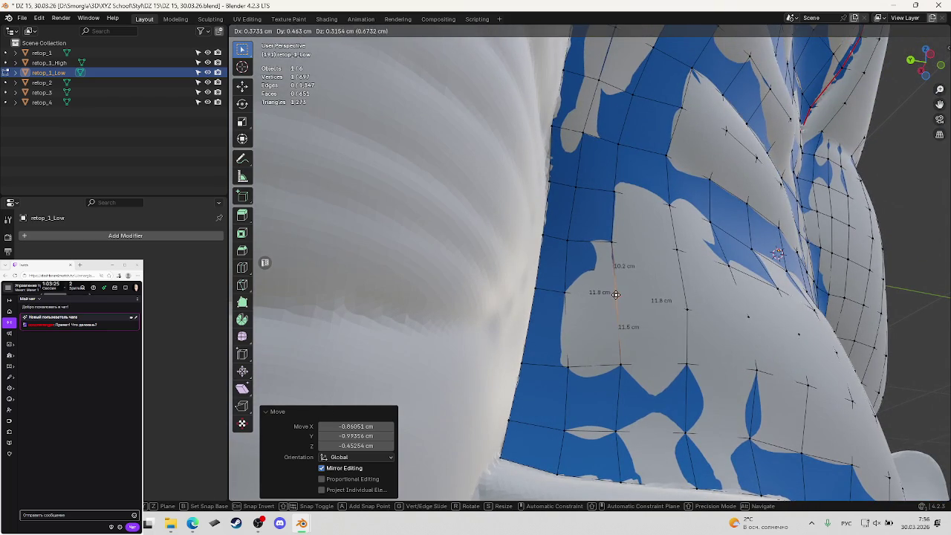
click(616, 303)
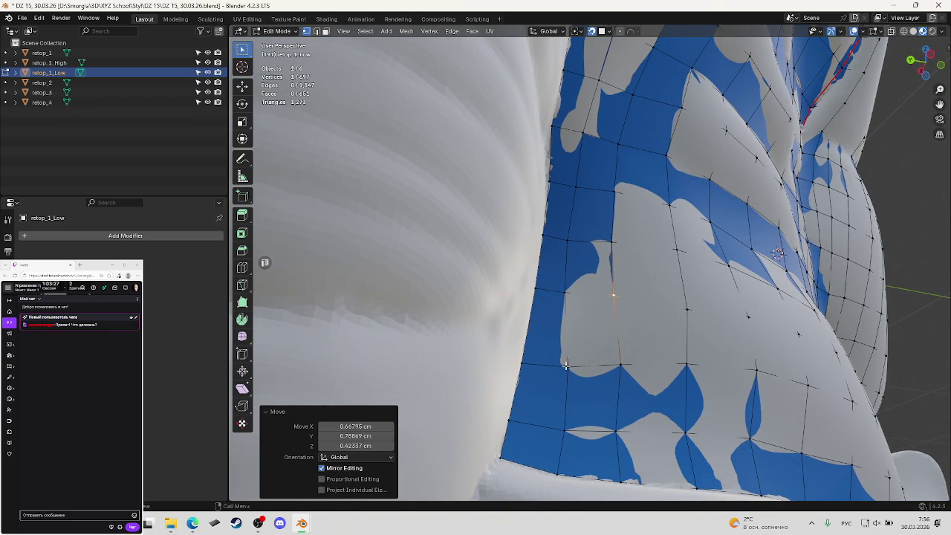
key(g)
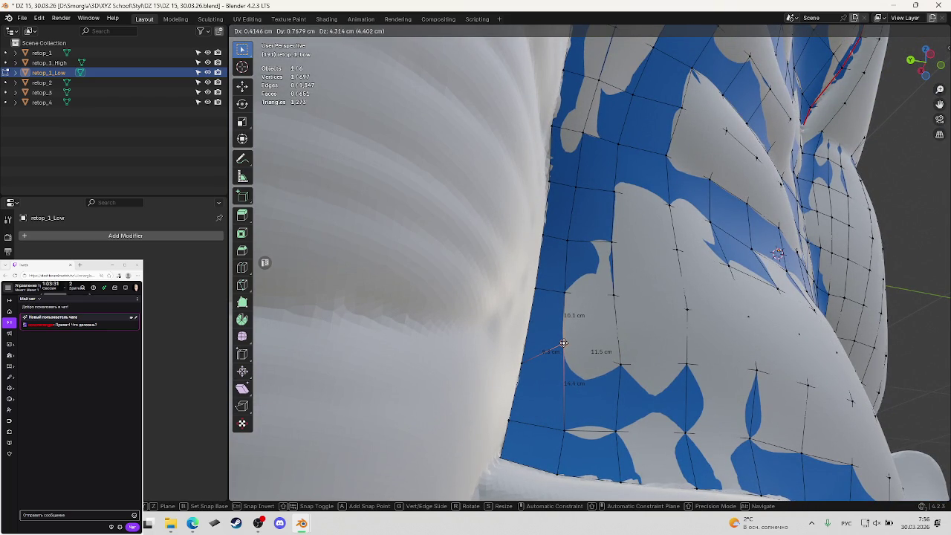
click(563, 344)
middle_drag(517, 366, 523, 338)
Slide the remaining border vertices along the sculpt to even the edge quads.
key(g)
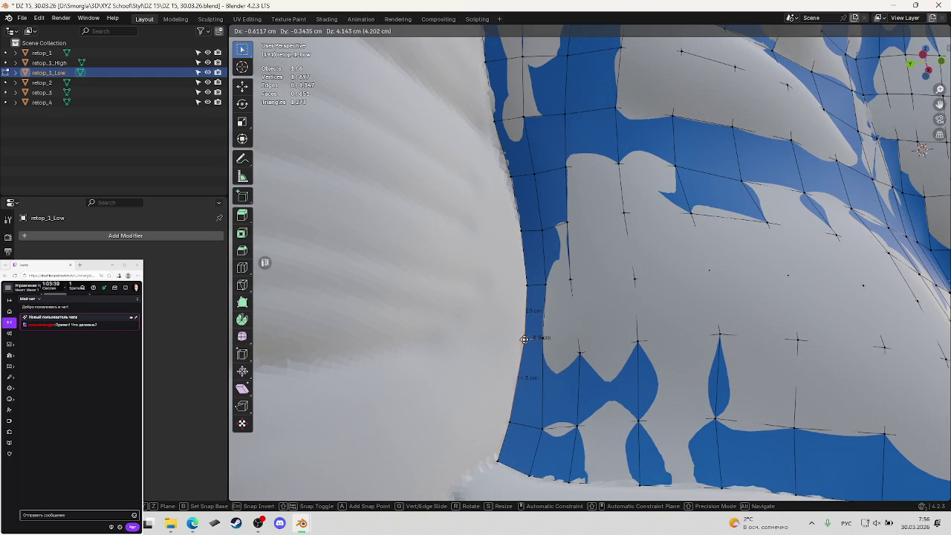
click(524, 338)
middle_drag(524, 338, 565, 348)
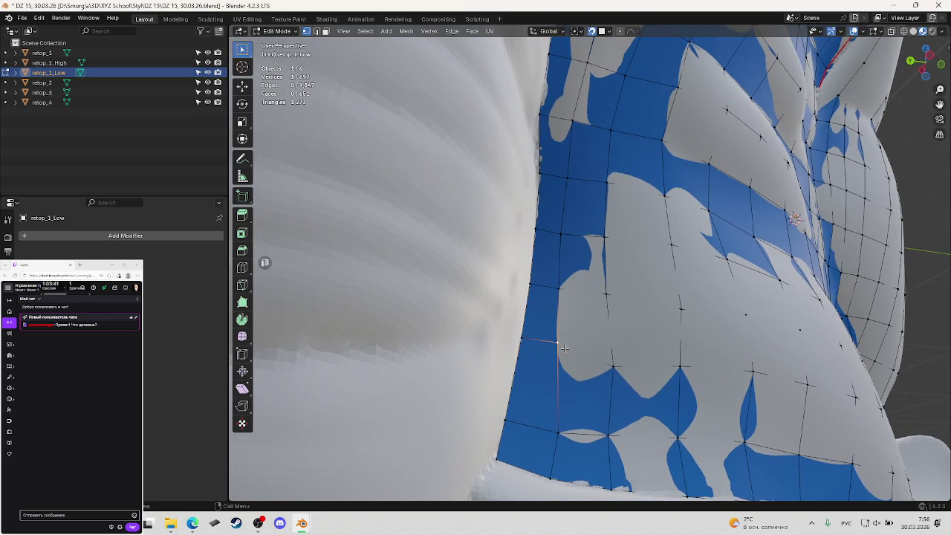
key(g)
click(556, 341)
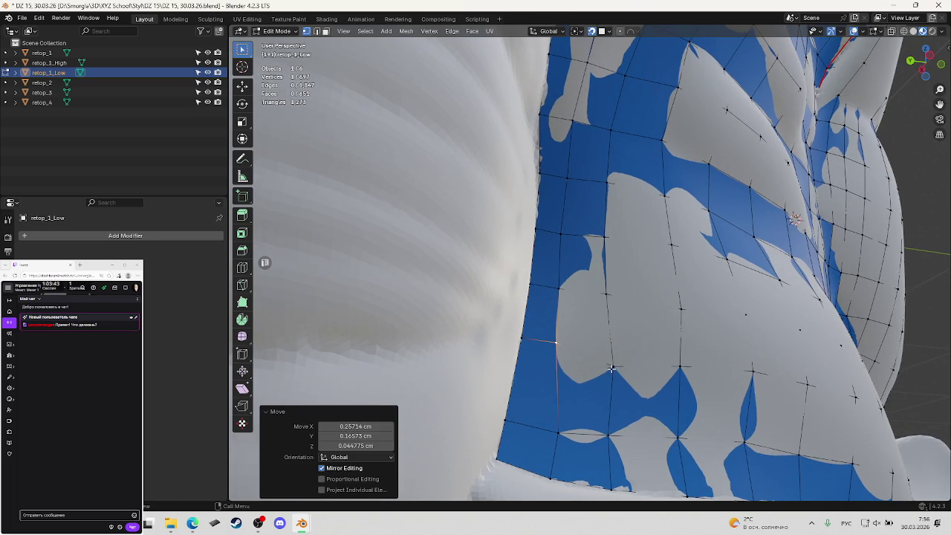
key(g)
click(615, 359)
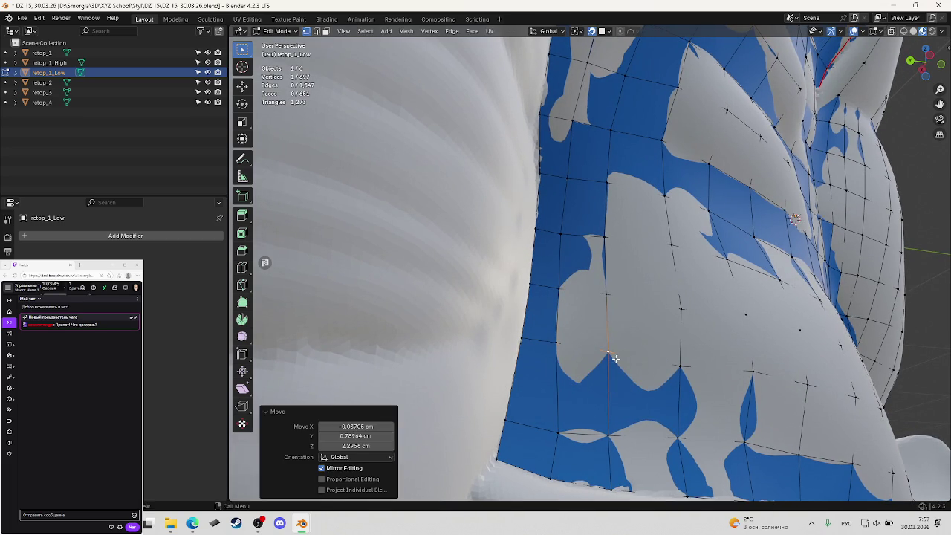
mouse_move(615, 359)
middle_down()
mouse_move(626, 306)
mouse_move(649, 348)
mouse_move(622, 369)
middle_up()
key(g)
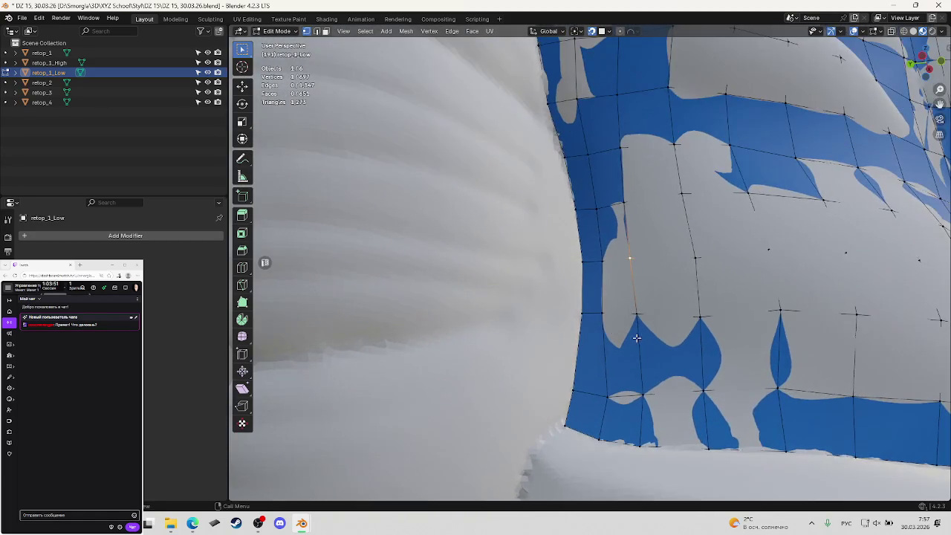
Move the vertex near the lower border upward and sideways to even the quads.
click(615, 379)
key(g)
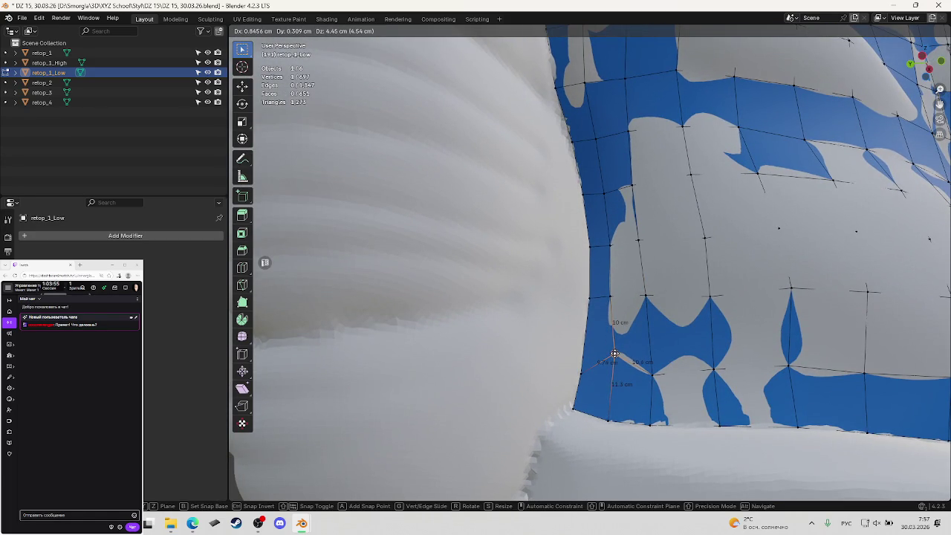
click(615, 353)
key(g)
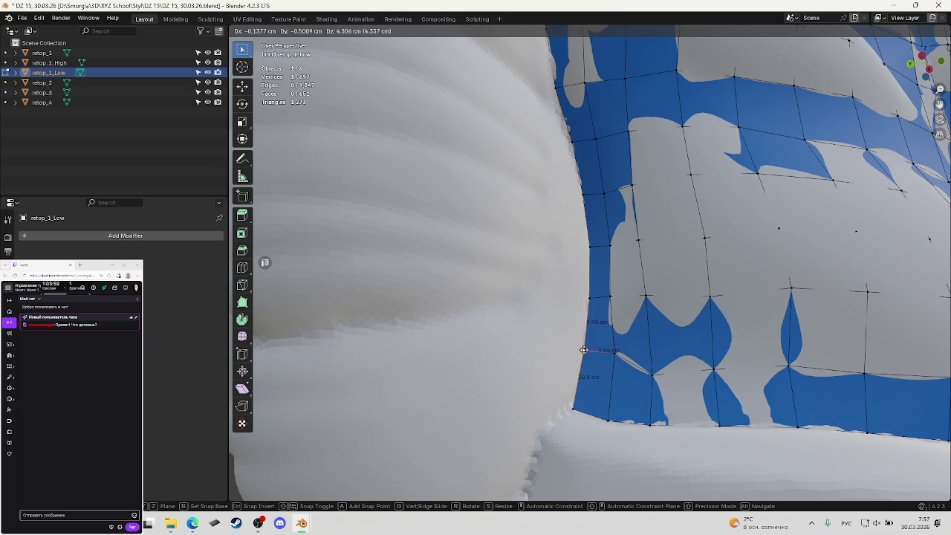
click(584, 350)
Adjust a second lower-chest vertex in two moves, then orbit around the chest.
click(651, 369)
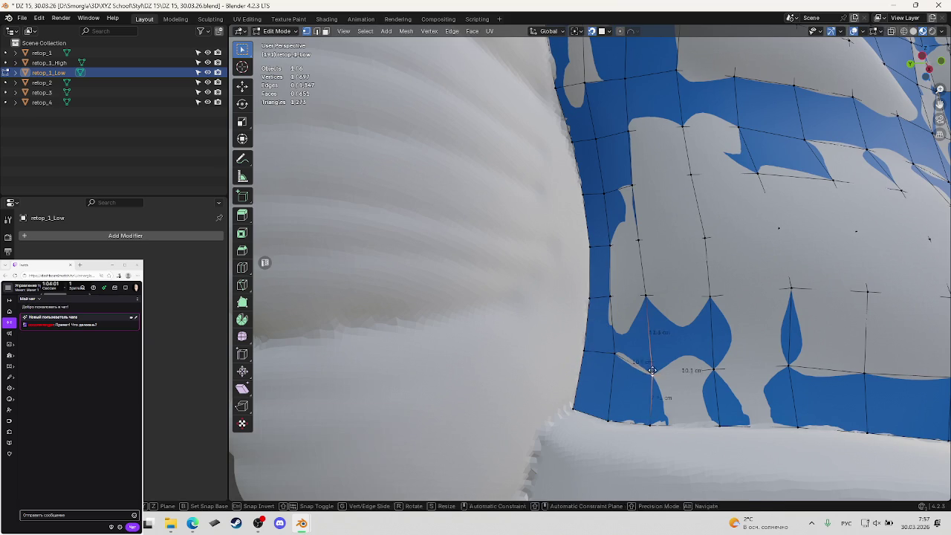
key(g)
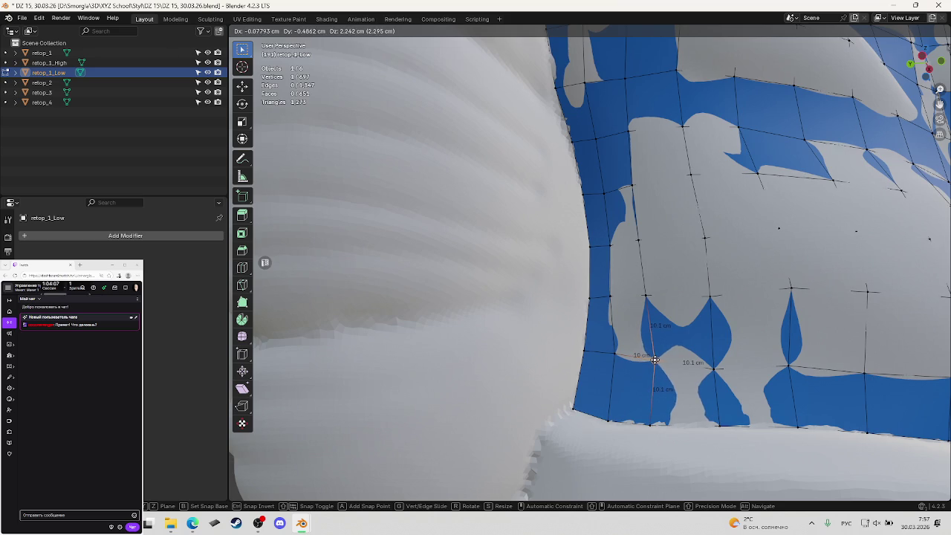
click(654, 359)
middle_drag(654, 360, 668, 365)
key(g)
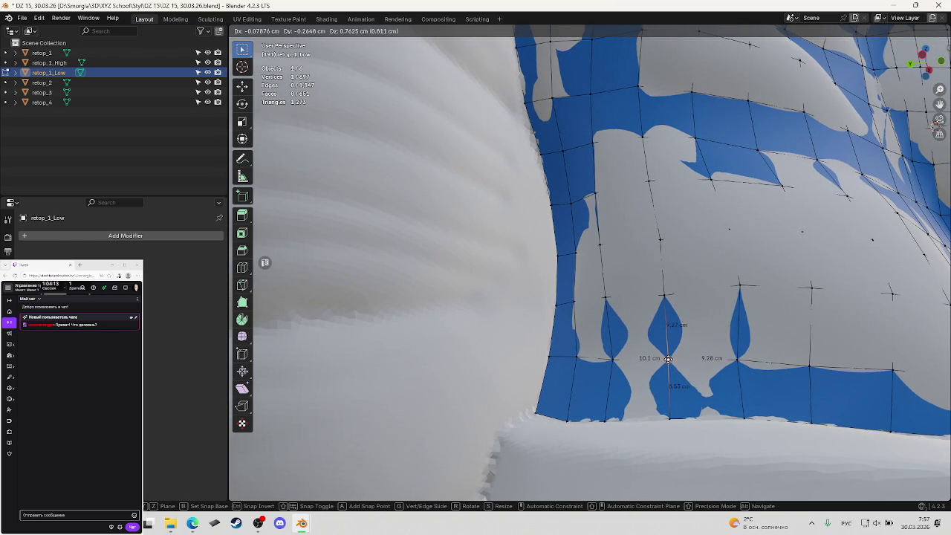
click(668, 359)
mouse_move(668, 359)
middle_down()
mouse_move(701, 325)
mouse_move(610, 329)
mouse_move(645, 318)
mouse_move(768, 322)
mouse_move(701, 287)
middle_up()
Save, zoom out to the full figure, zoom back to the shoulder, and toggle viewport shading.
scroll(693, 327, down, 5)
scroll(645, 317, up, 3)
key(ctrl+s)
scroll(654, 319, down, 3)
scroll(768, 321, down, 3)
scroll(768, 322, down, 2)
scroll(701, 288, up, 1)
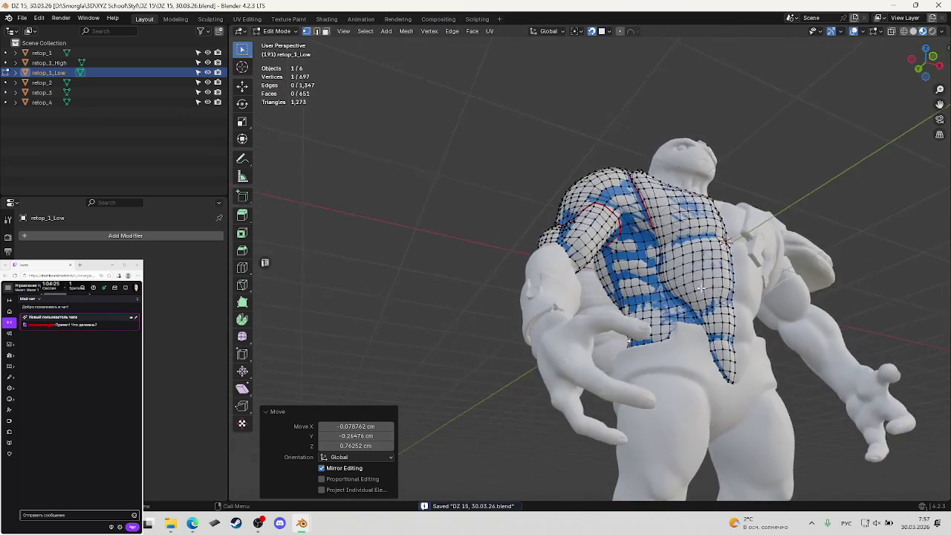
scroll(701, 287, up, 4)
scroll(713, 278, up, 3)
scroll(722, 271, up, 1)
mouse_move(722, 270)
middle_down()
mouse_move(708, 256)
mouse_move(727, 254)
mouse_move(724, 228)
mouse_move(770, 245)
mouse_move(716, 249)
mouse_move(709, 223)
middle_up()
key(shift+z)
key(shift+z)
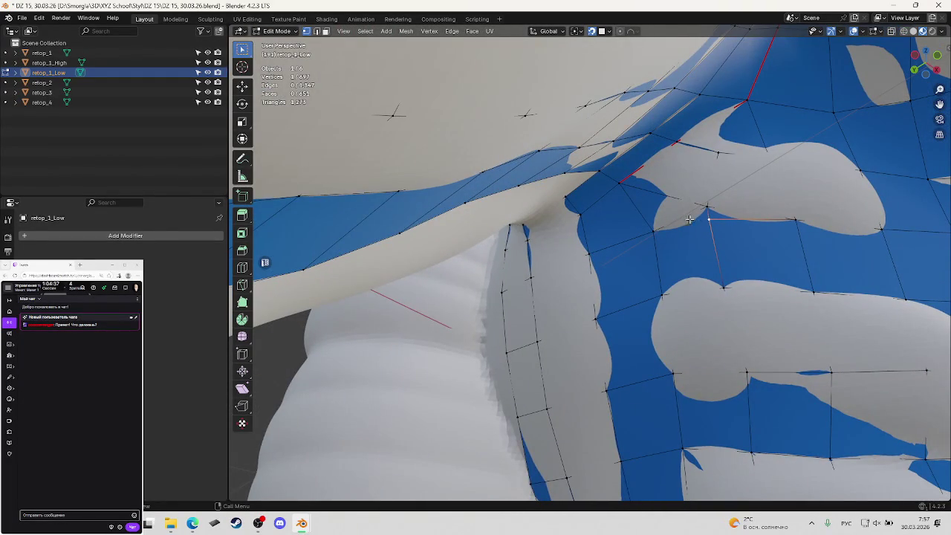
click(667, 231)
key(k)
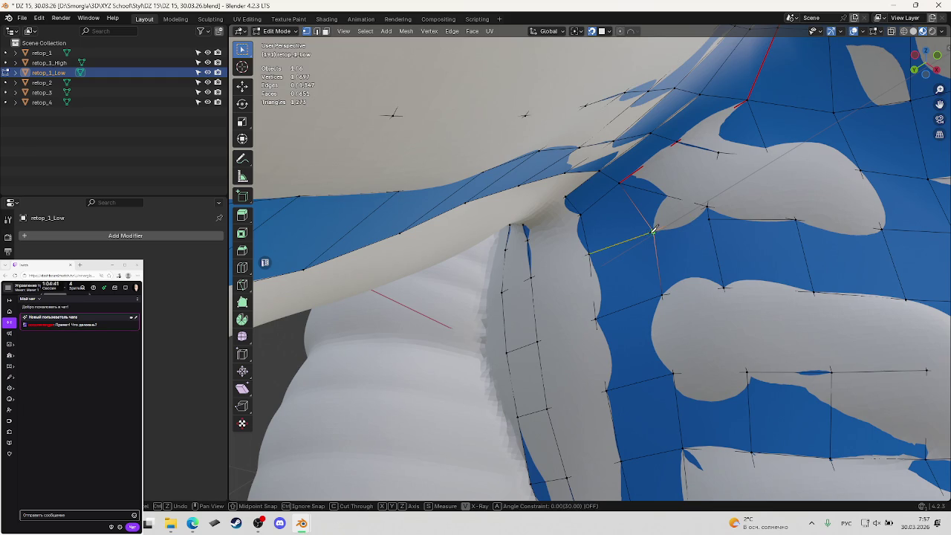
key(Return)
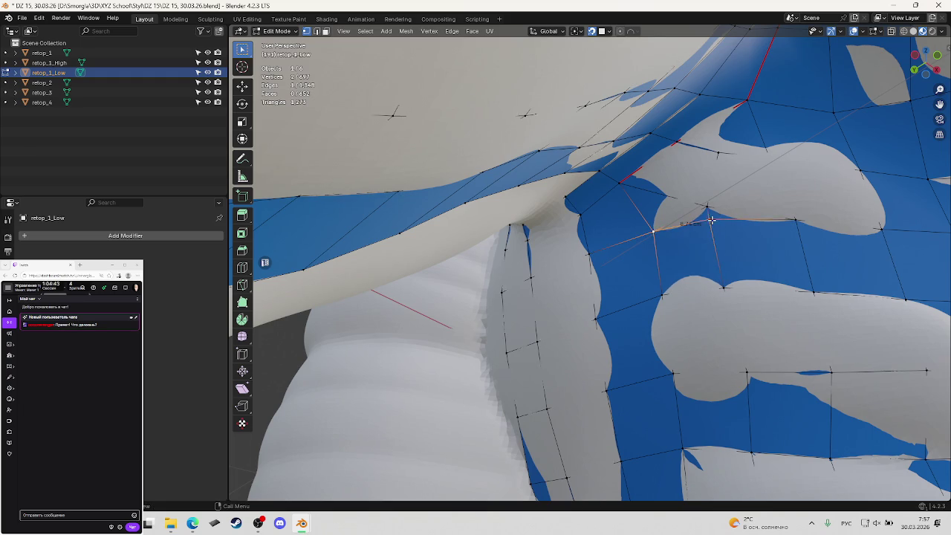
key(2)
key(ctrl+x)
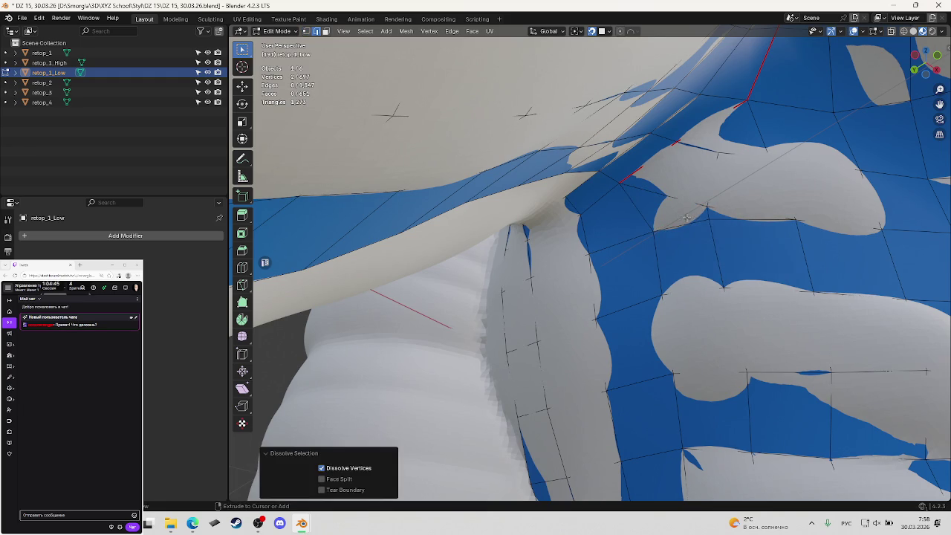
click(683, 226)
middle_drag(684, 226, 664, 231)
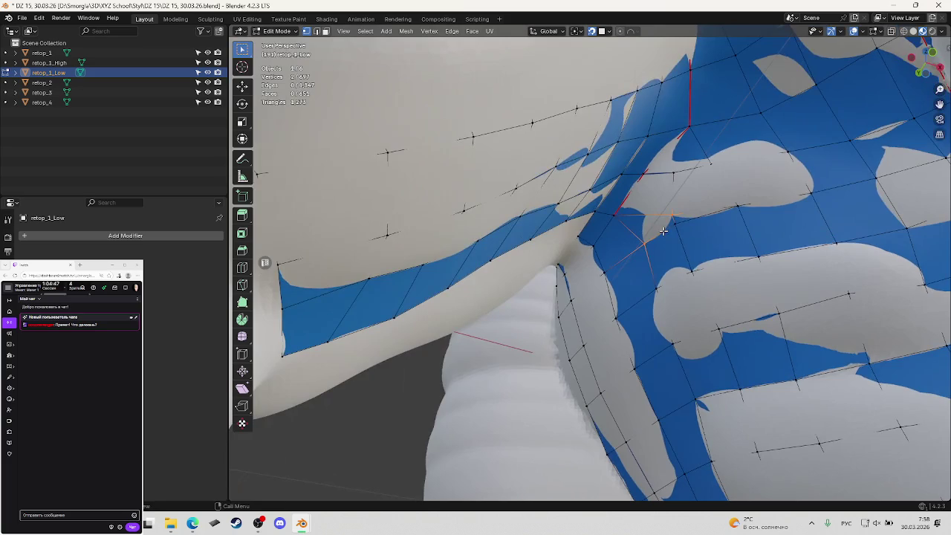
key(ctrl+s)
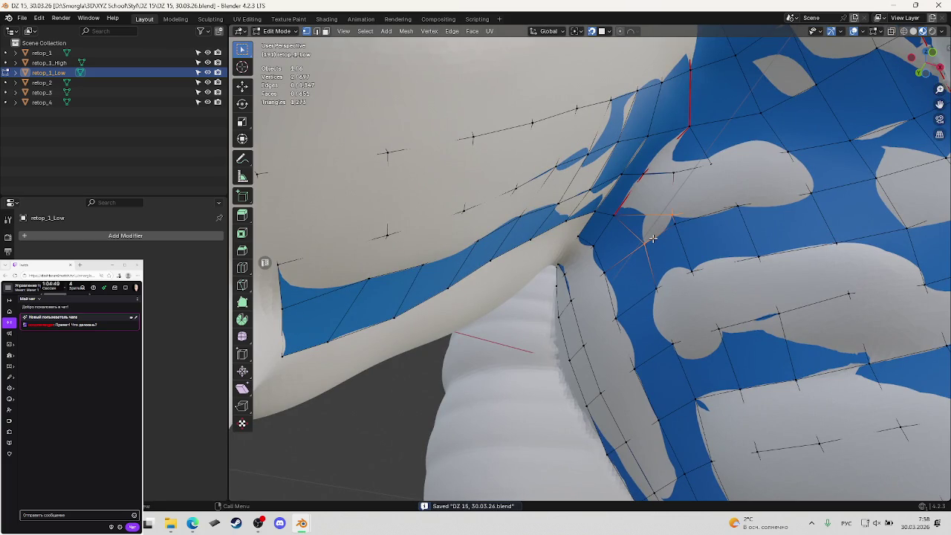
middle_drag(698, 214, 736, 194)
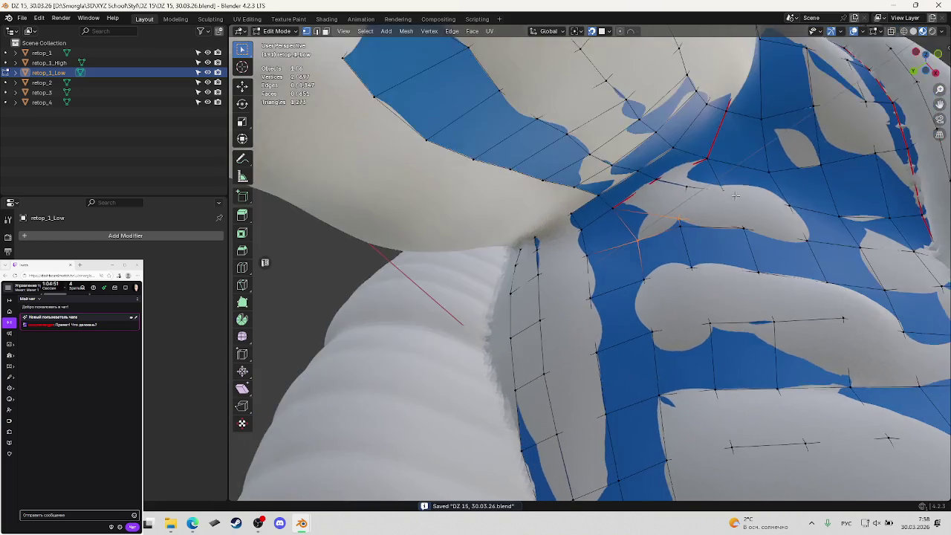
middle_drag(678, 220, 709, 216)
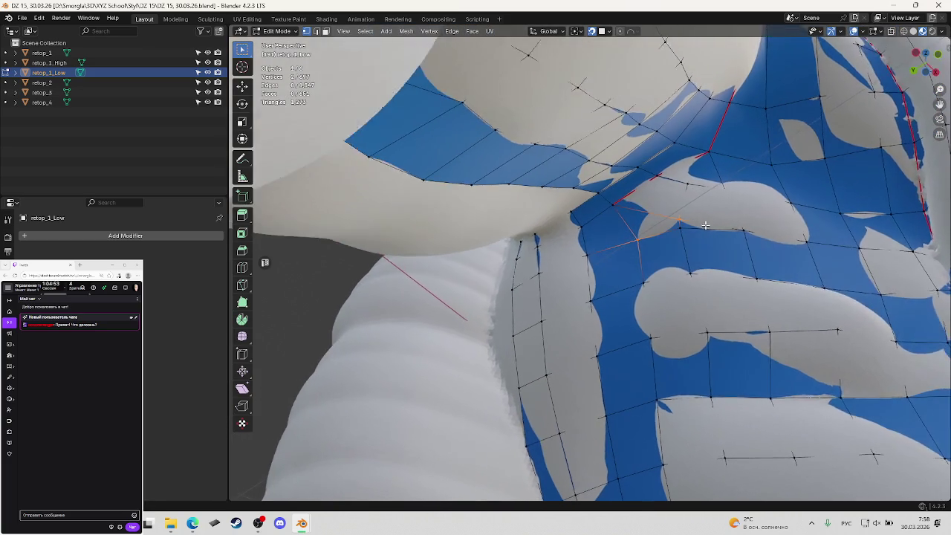
key(ctrl+s)
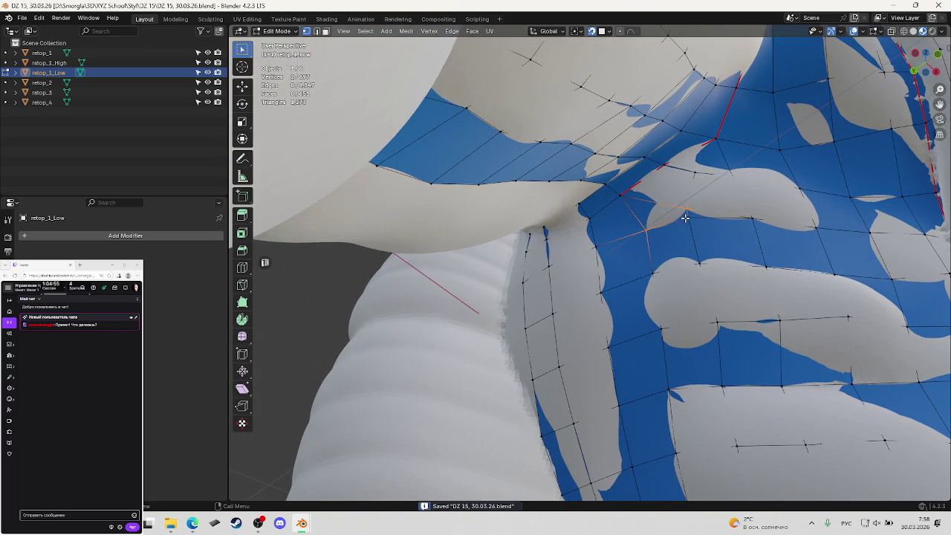
mouse_move(688, 218)
middle_down()
mouse_move(670, 210)
mouse_move(682, 325)
mouse_move(634, 268)
mouse_move(690, 270)
mouse_move(667, 323)
mouse_move(698, 329)
middle_up()
scroll(673, 268, down, 5)
key(Tab)
Isolate retop_1_Low in local view and orbit around it.
key(KP_Divide)
scroll(667, 323, down, 5)
scroll(652, 286, up, 3)
scroll(643, 276, up, 2)
middle_drag(644, 275, 691, 311)
scroll(683, 291, down, 2)
scroll(683, 291, down, 3)
Unhide all objects in Object Mode, save, and return to Edit Mode on retop_1_Low.
key(Tab)
key(Tab)
key(alt+h)
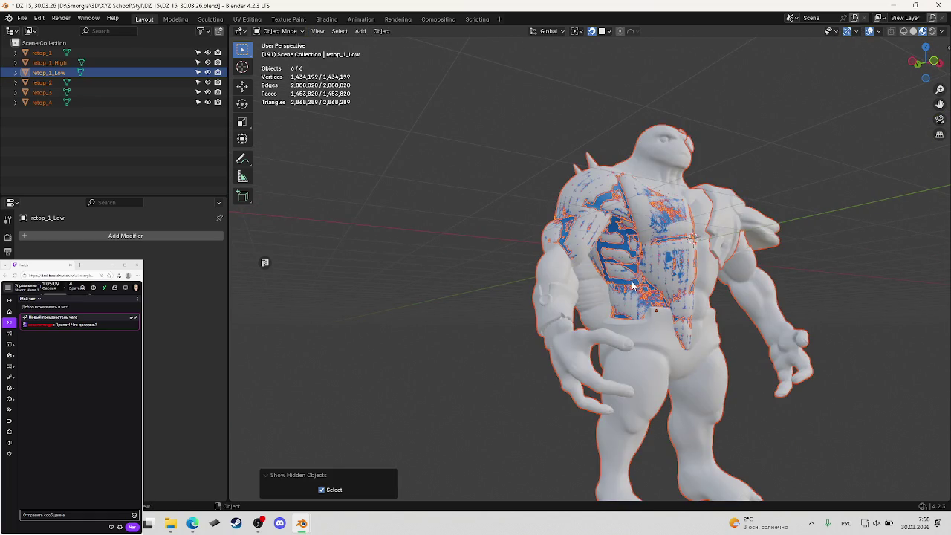
scroll(632, 282, up, 2)
scroll(630, 280, up, 2)
key(ctrl+s)
mouse_move(631, 281)
middle_down()
mouse_move(646, 260)
mouse_move(678, 265)
middle_up()
key(Tab)
scroll(672, 253, up, 1)
scroll(666, 231, up, 3)
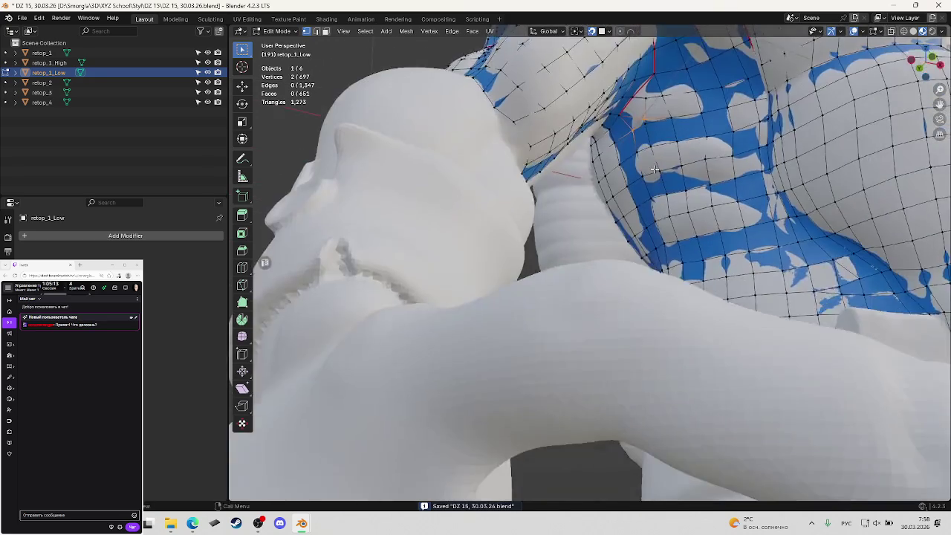
Save the file and orbit to look along the mesh border beside the arm.
scroll(654, 201, up, 3)
scroll(643, 170, up, 3)
scroll(642, 170, down, 3)
middle_drag(643, 170, 646, 240)
key(ctrl+s)
mouse_move(588, 174)
middle_down()
mouse_move(585, 275)
mouse_move(609, 309)
mouse_move(606, 242)
middle_up()
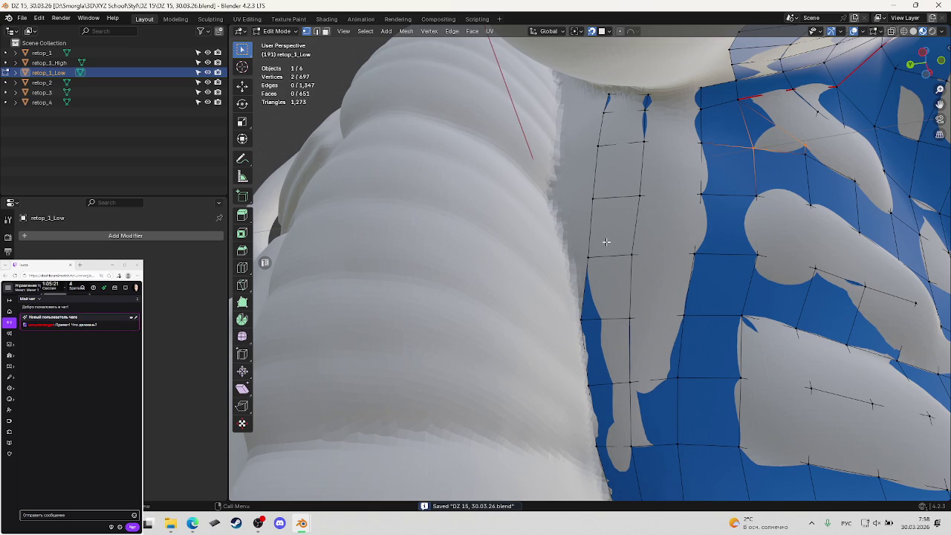
mouse_move(600, 262)
middle_down()
mouse_move(605, 215)
mouse_move(608, 232)
middle_up()
Extrude two border vertices beside the arm onto the surface, fill a face, and save.
click(608, 233)
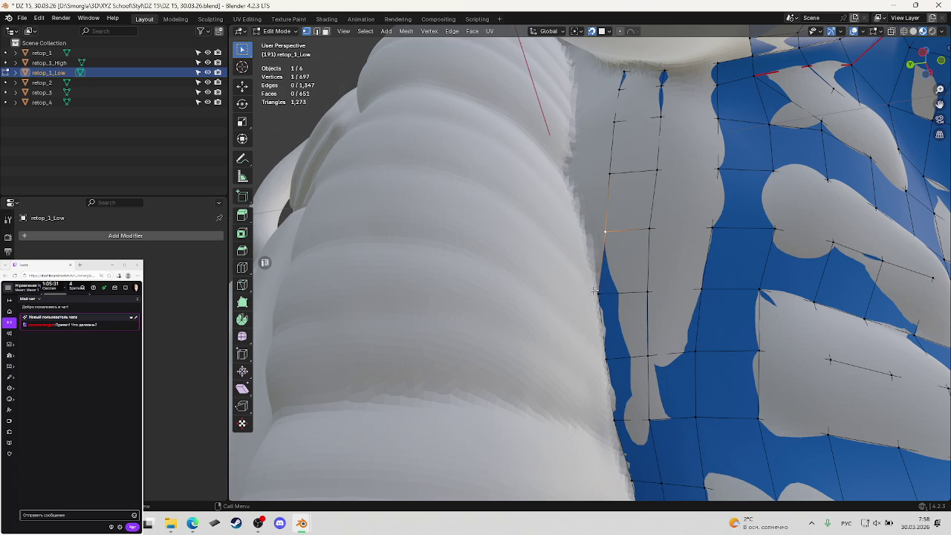
click(603, 232)
key(e)
click(583, 233)
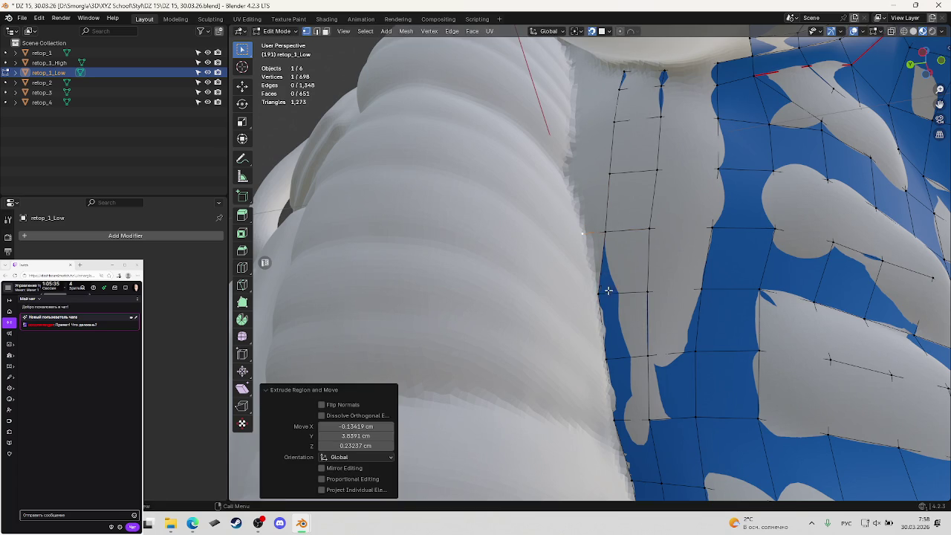
shift+click(600, 293)
key(f)
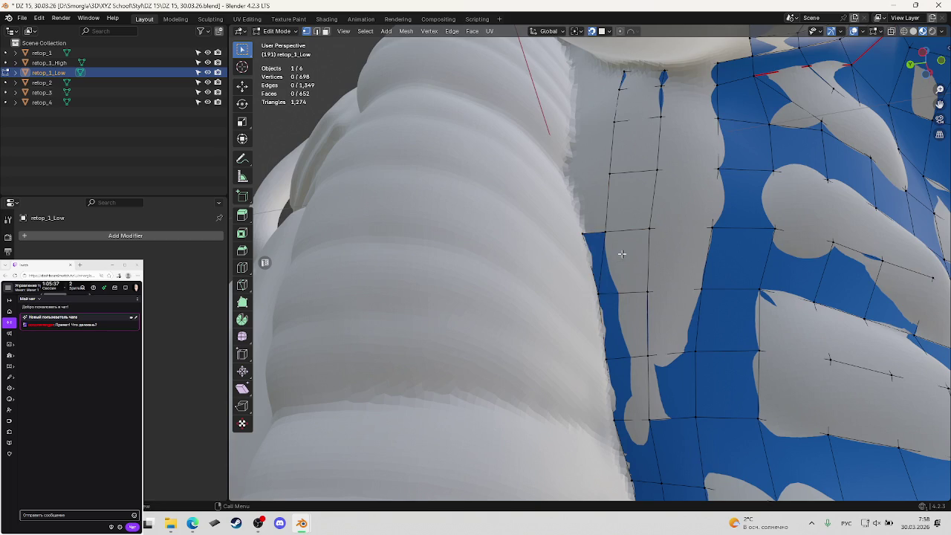
key(ctrl+s)
Extrude another border vertex by the arm, fill a new quad, deselect and save.
mouse_move(643, 240)
middle_down()
mouse_move(676, 287)
mouse_move(643, 230)
middle_up()
click(643, 230)
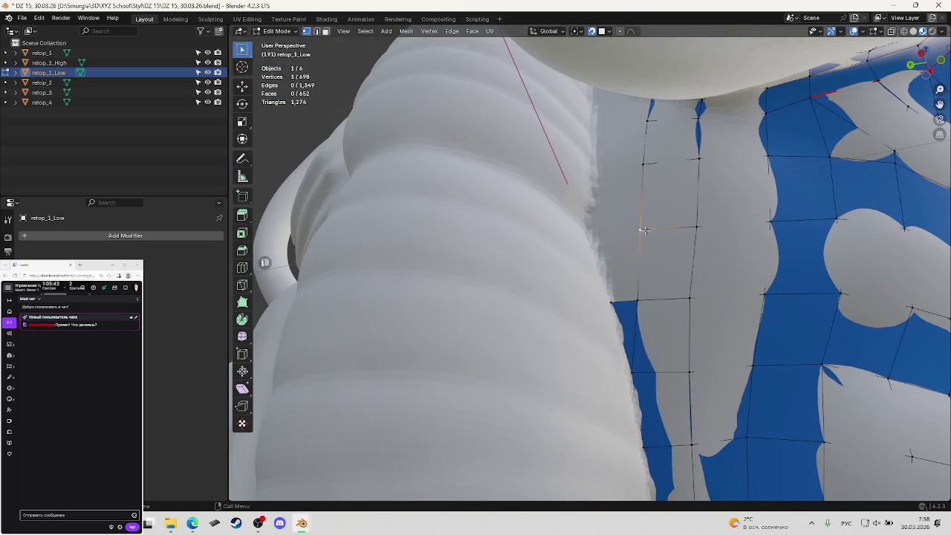
key(e)
click(589, 233)
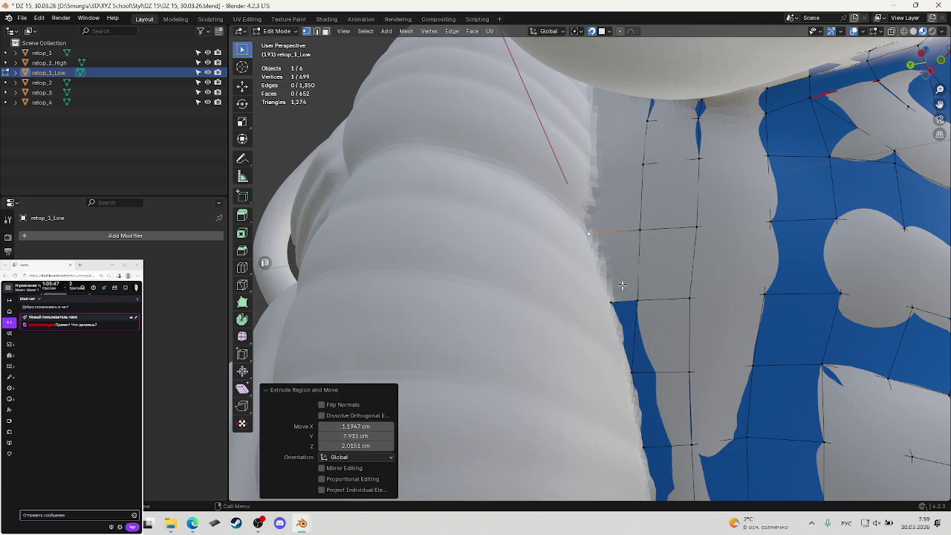
key(f)
click(667, 247)
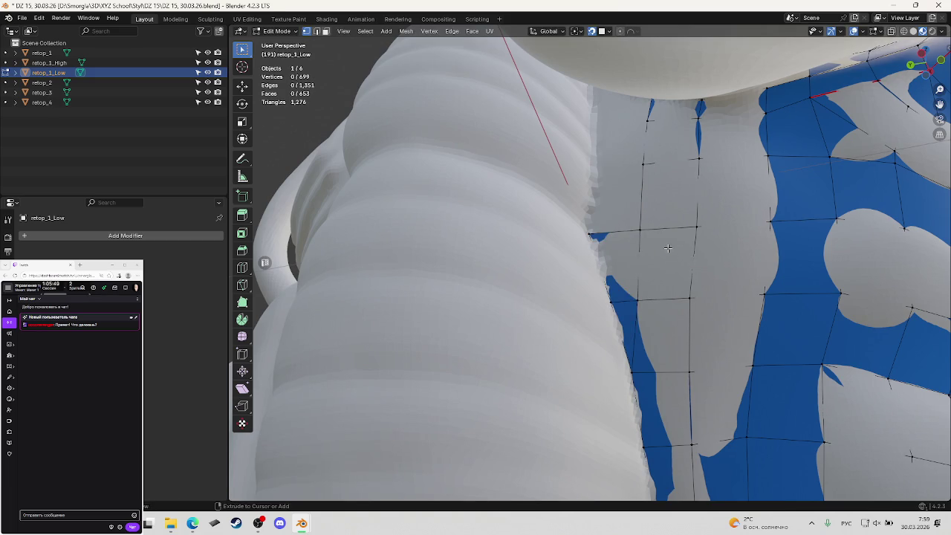
key(ctrl+s)
Extrude the armpit border vertex upward, fill a face down to the lower vertex, and save.
mouse_move(666, 248)
middle_down()
mouse_move(640, 190)
mouse_move(604, 193)
middle_up()
click(645, 194)
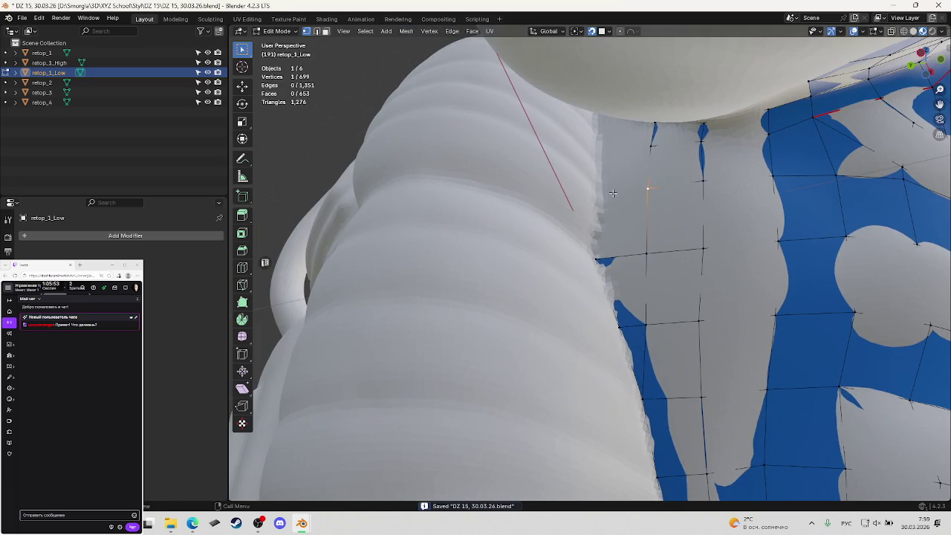
key(e)
click(601, 193)
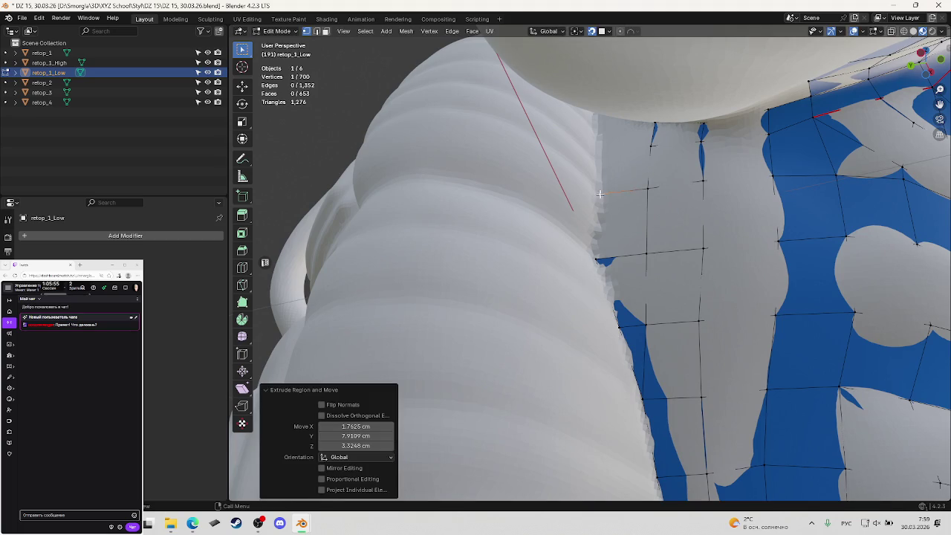
ctrl+click(613, 246)
key(f)
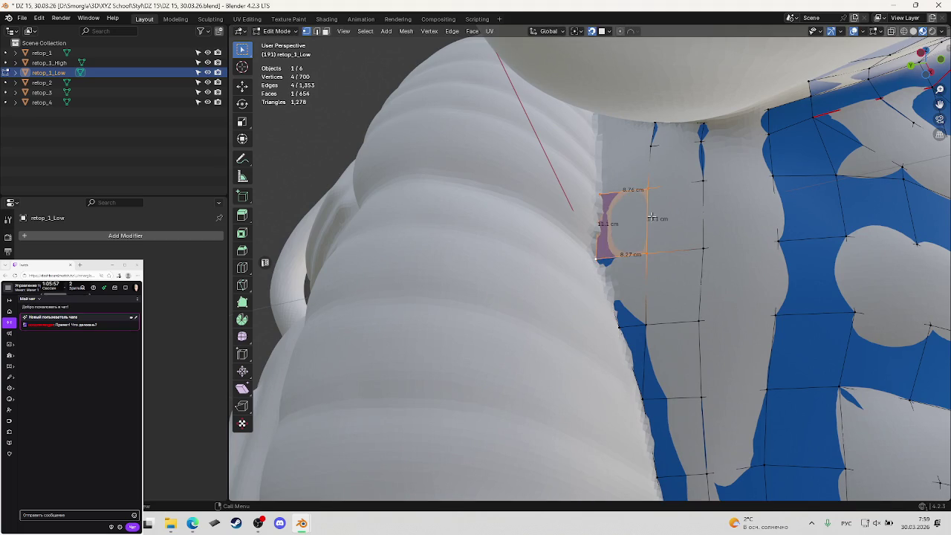
key(alt+a)
key(ctrl+s)
Extrude the top border vertex, reposition it twice with G, fill the face, and save.
mouse_move(669, 215)
middle_down()
mouse_move(684, 202)
mouse_move(671, 265)
mouse_move(658, 260)
mouse_move(665, 230)
middle_up()
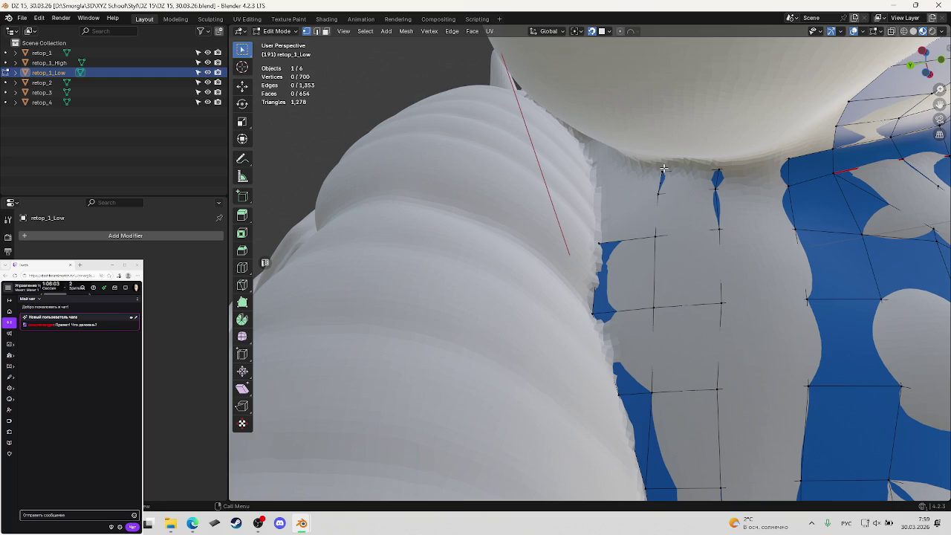
click(651, 196)
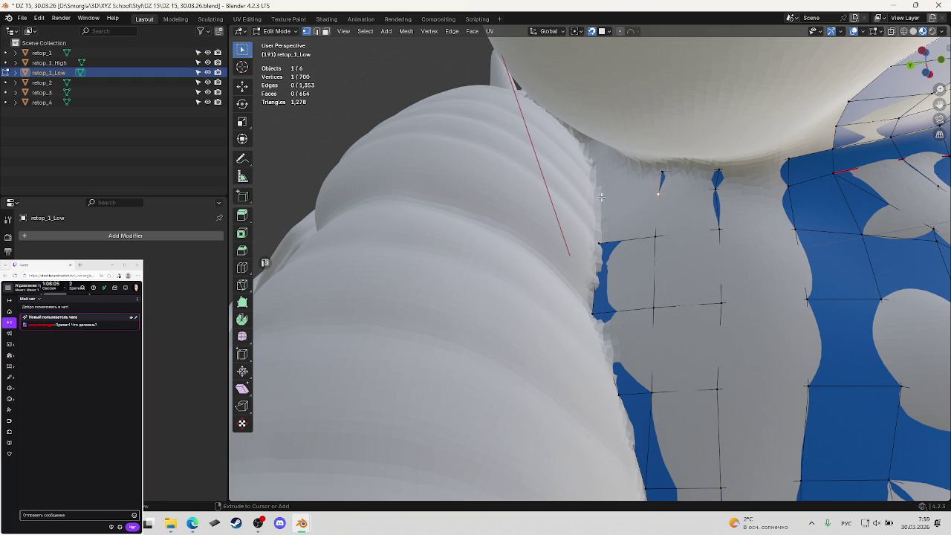
key(e)
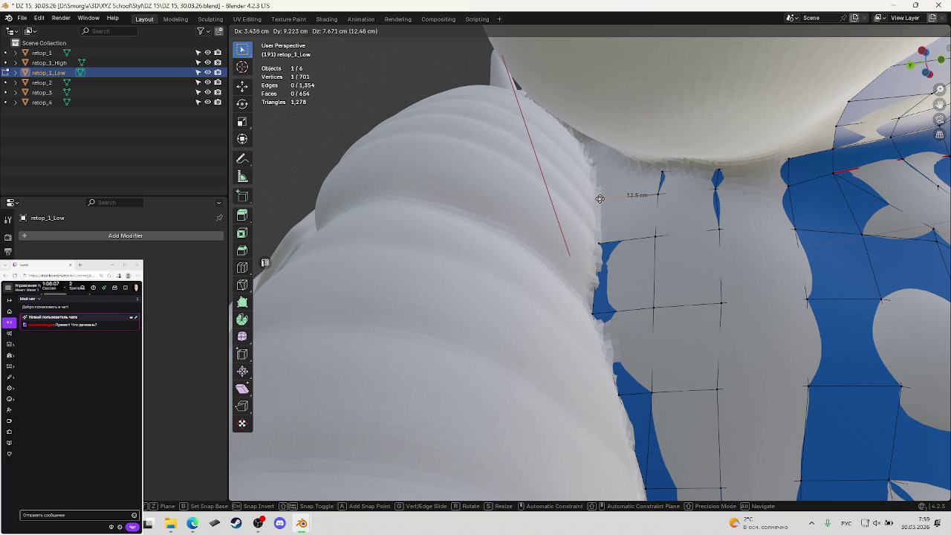
click(600, 199)
mouse_move(599, 198)
middle_down()
mouse_move(648, 203)
mouse_move(610, 217)
middle_up()
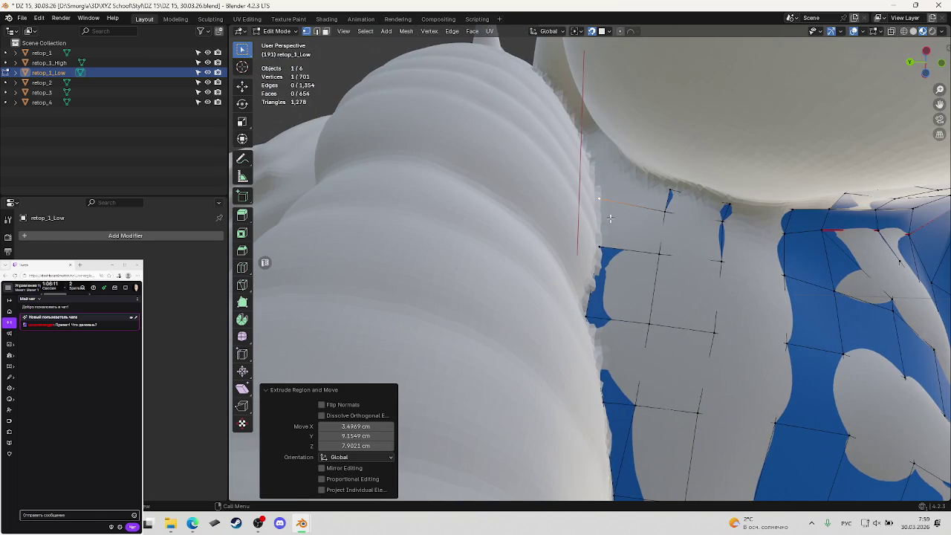
key(g)
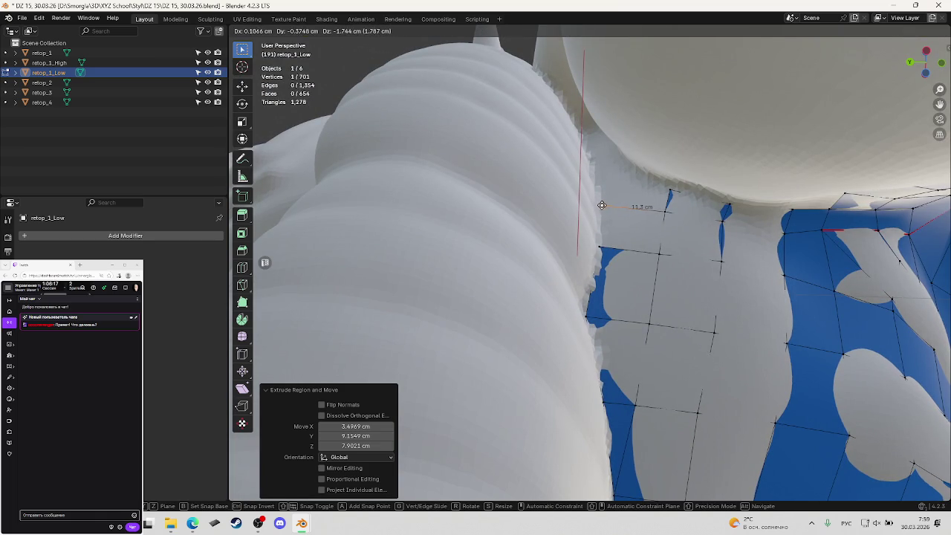
click(599, 205)
middle_drag(603, 212, 609, 223)
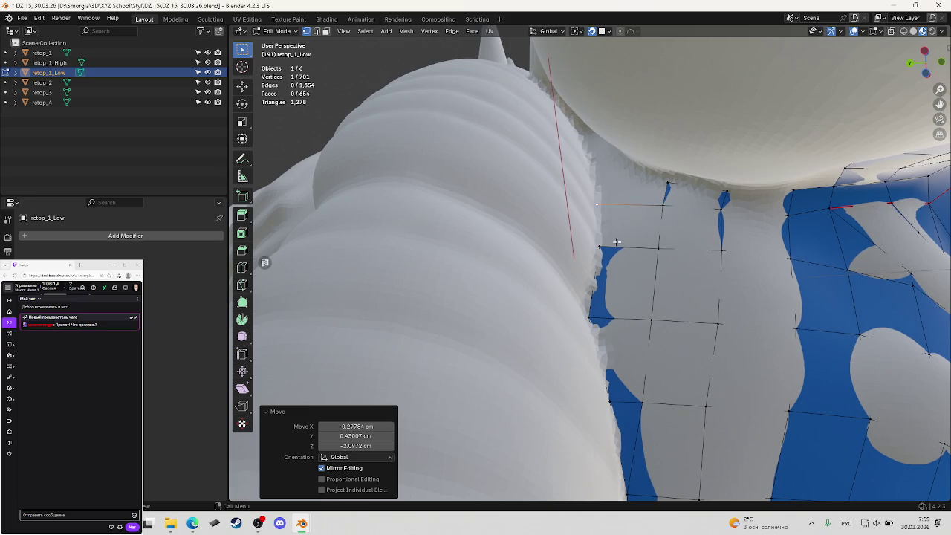
key(g)
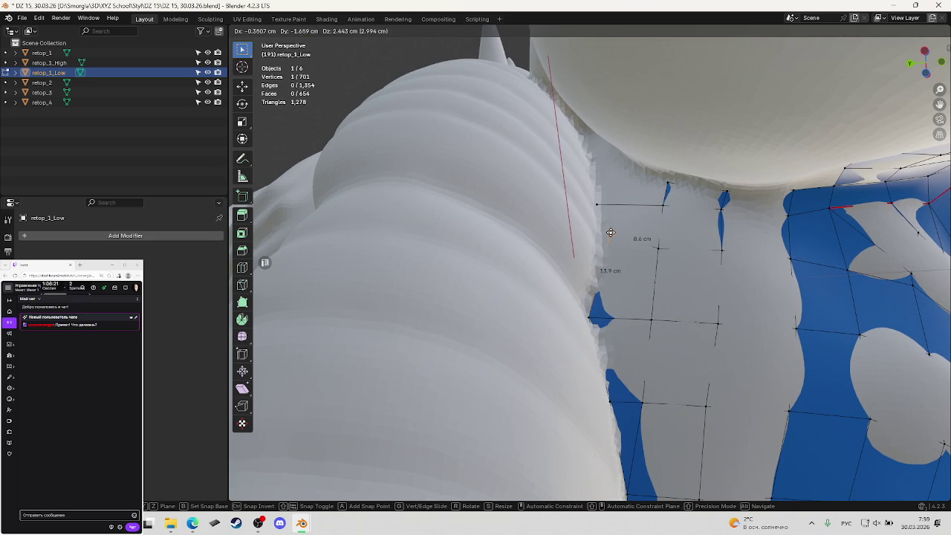
click(611, 233)
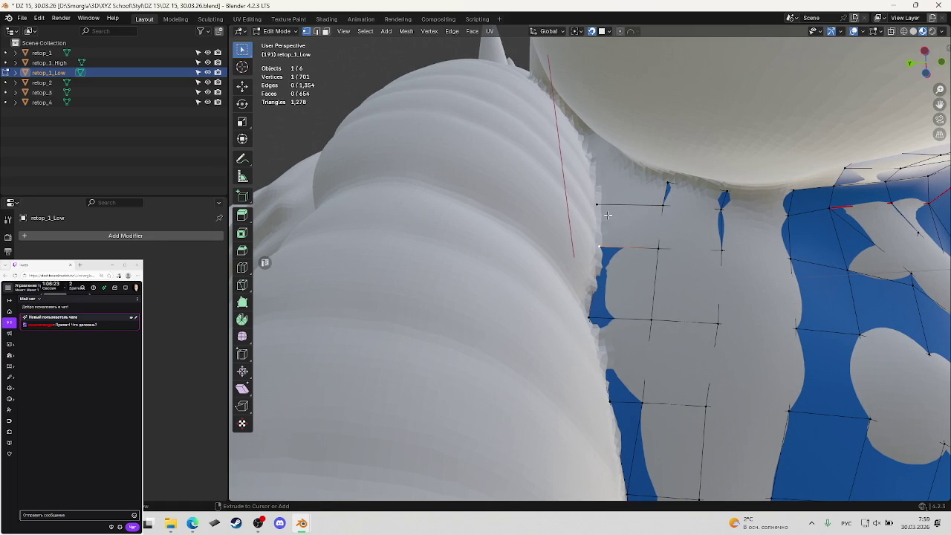
ctrl+click(603, 206)
key(f)
key(ctrl+s)
Orbit to inspect the new face and select a vertex at the top of the border.
mouse_move(694, 249)
middle_down()
mouse_move(686, 241)
mouse_move(706, 270)
mouse_move(722, 272)
middle_up()
middle_drag(708, 292, 656, 216)
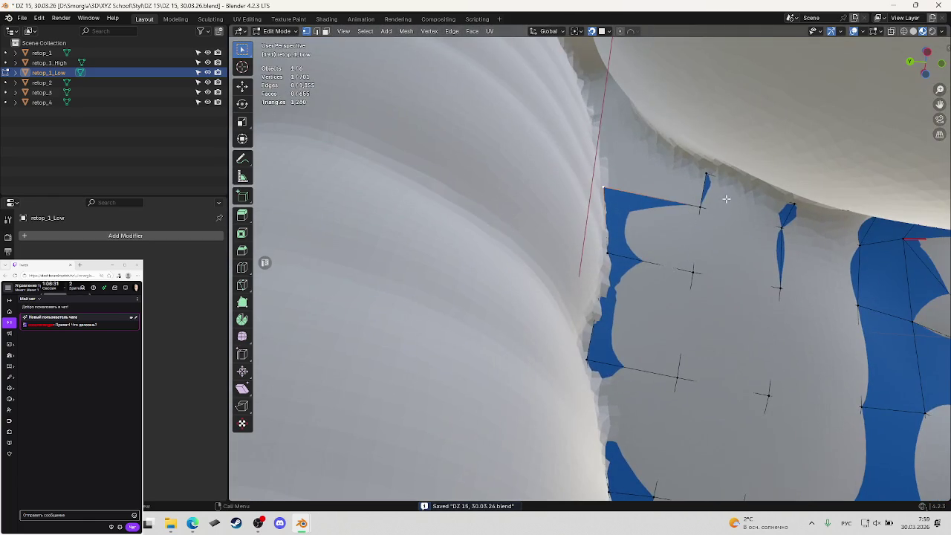
click(719, 180)
Extrude a vertex from the shoulder edge end, fill a top-edge quad, deselect and save.
middle_drag(719, 181, 692, 167)
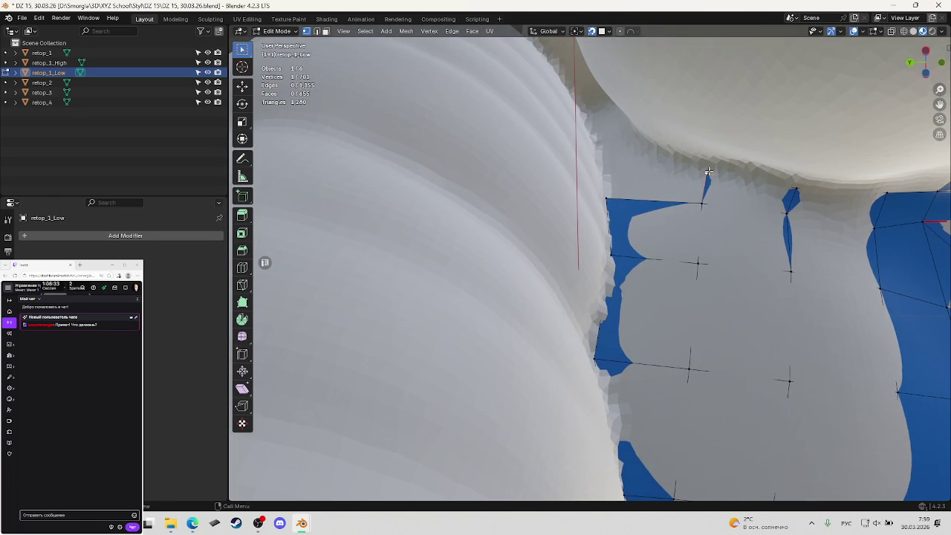
key(e)
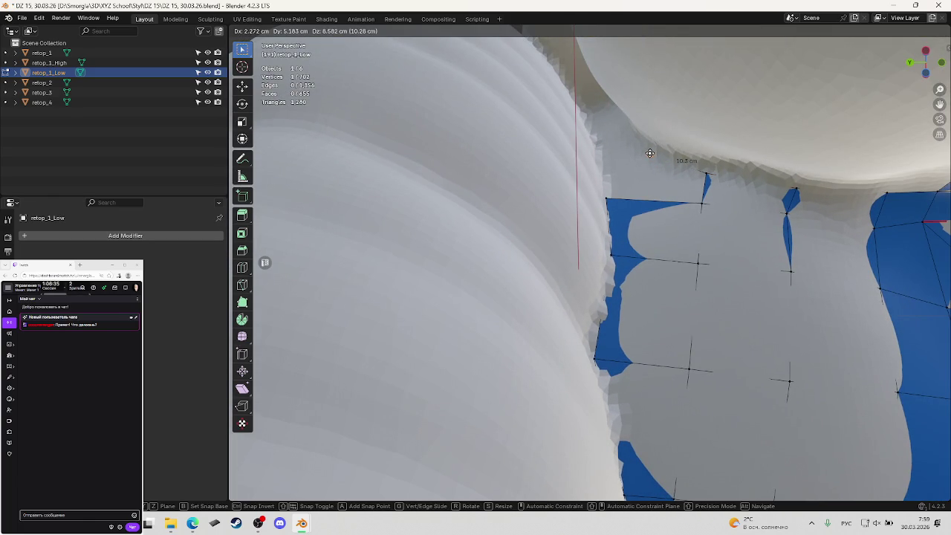
click(650, 154)
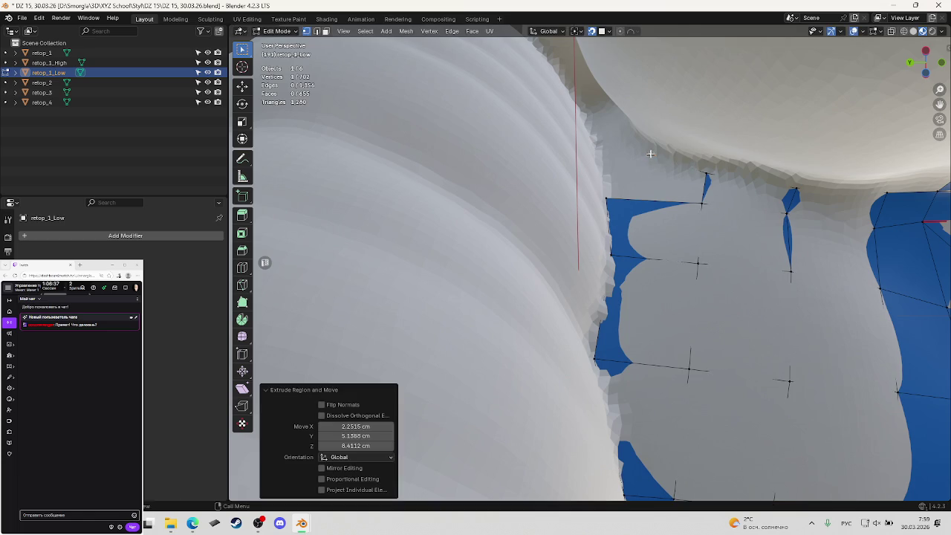
middle_drag(650, 154, 705, 206)
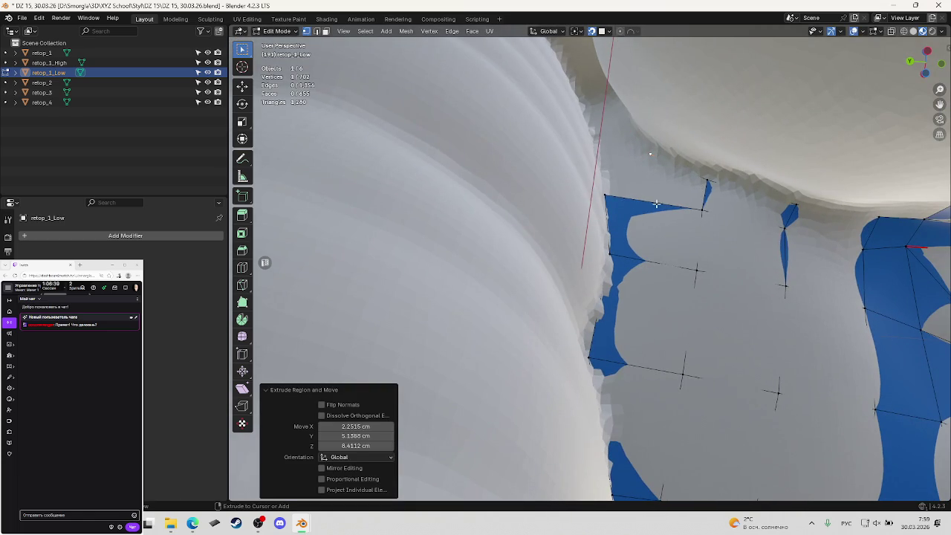
key(f)
key(alt+a)
key(ctrl+s)
mouse_move(640, 173)
middle_down()
mouse_move(684, 192)
mouse_move(676, 220)
mouse_move(641, 221)
mouse_move(719, 245)
mouse_move(671, 221)
mouse_move(699, 264)
mouse_move(681, 238)
mouse_move(688, 267)
mouse_move(678, 340)
mouse_move(696, 215)
mouse_move(682, 237)
mouse_move(701, 211)
mouse_move(655, 152)
mouse_move(632, 174)
middle_up()
key(shift+z)
key(shift+z)
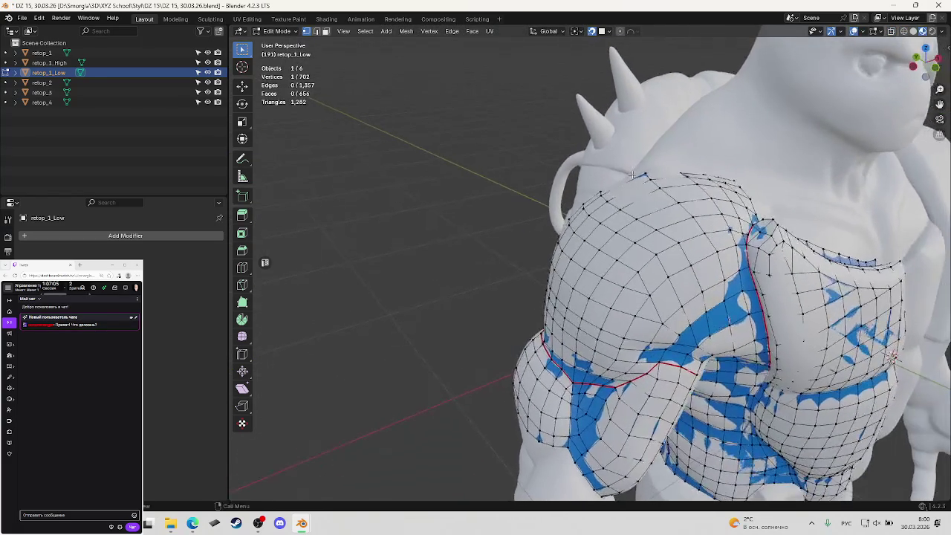
key(ctrl+s)
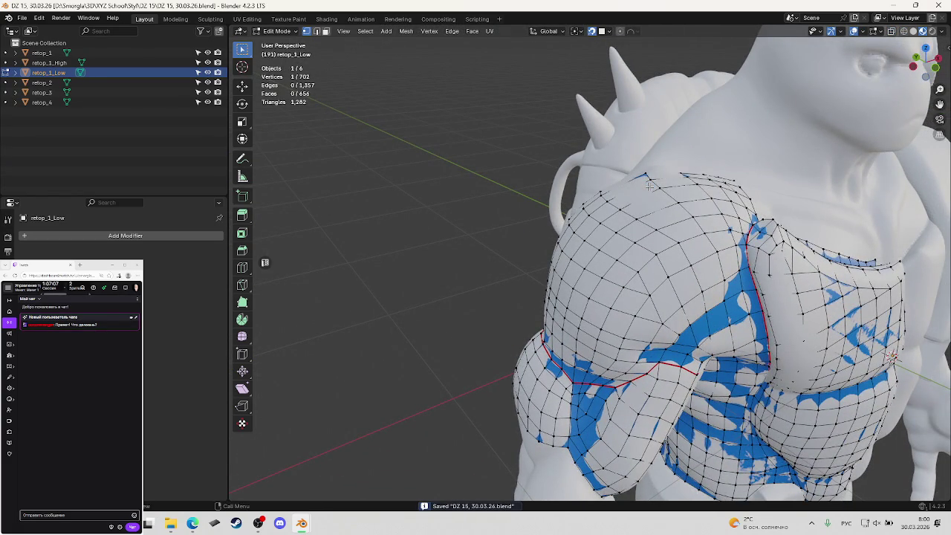
mouse_move(733, 295)
middle_down()
mouse_move(719, 307)
mouse_move(722, 263)
mouse_move(663, 221)
mouse_move(697, 180)
mouse_move(701, 212)
mouse_move(678, 258)
middle_up()
scroll(701, 213, up, 5)
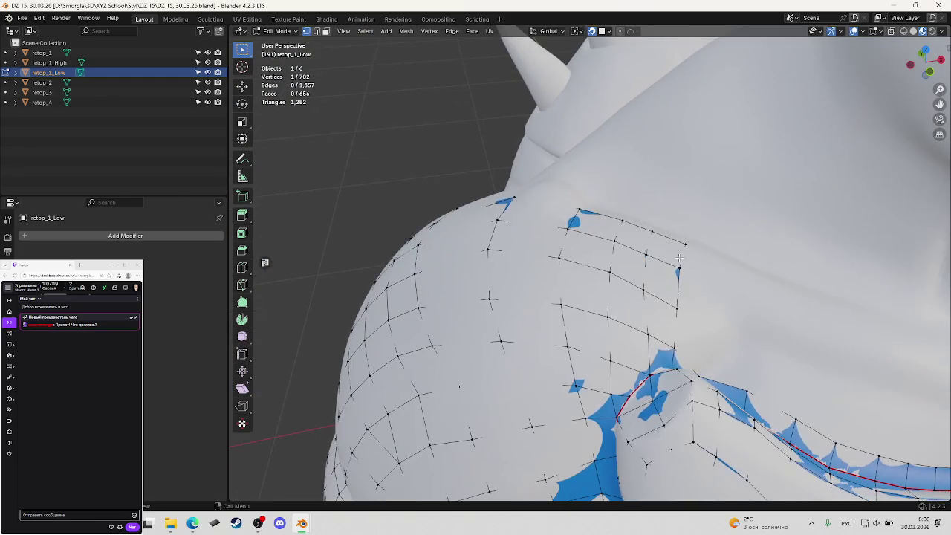
scroll(657, 236, down, 5)
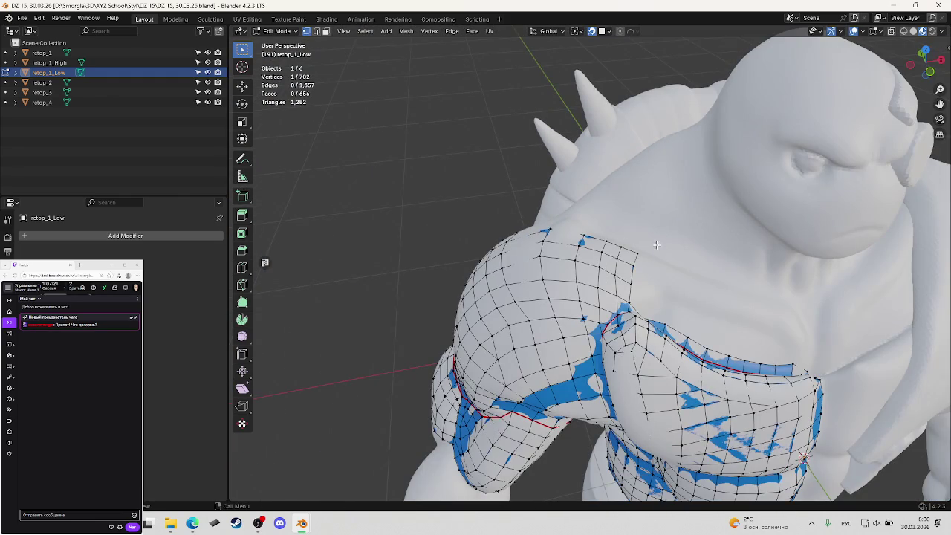
middle_drag(636, 262, 619, 302)
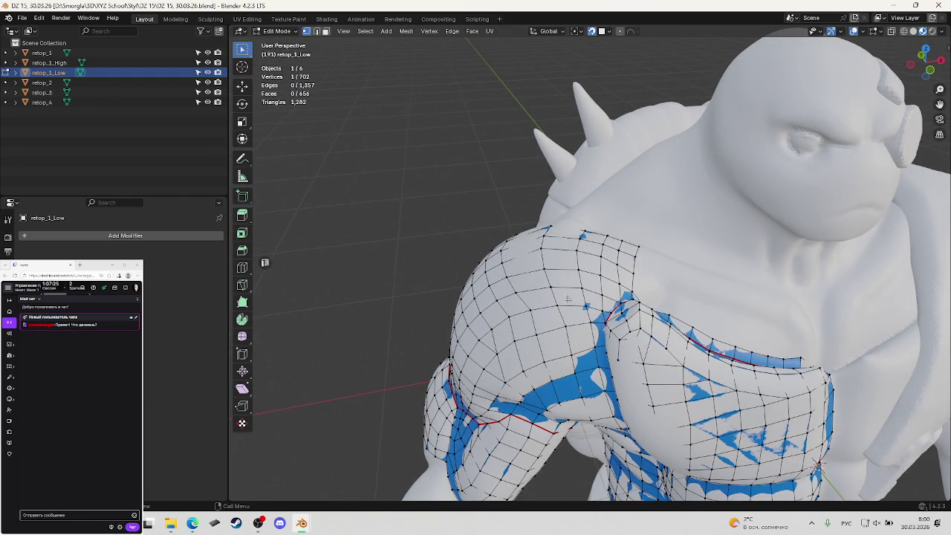
mouse_move(568, 299)
middle_down()
mouse_move(595, 276)
mouse_move(641, 293)
middle_up()
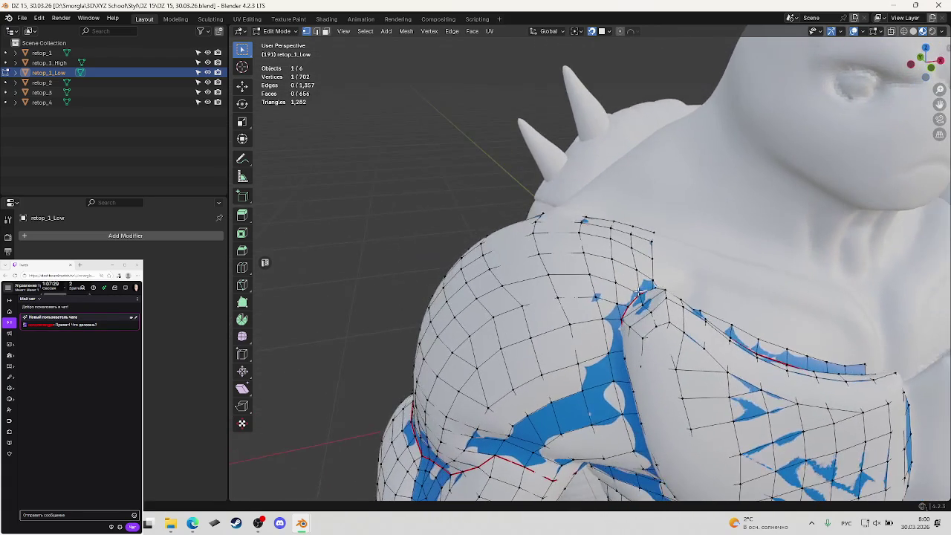
key(ctrl+s)
click(134, 515)
scroll(97, 469, down, 2)
scroll(101, 461, down, 2)
scroll(102, 458, down, 2)
scroll(90, 460, down, 2)
scroll(85, 461, down, 2)
scroll(97, 460, down, 2)
scroll(104, 462, down, 1)
scroll(107, 463, down, 2)
scroll(106, 463, down, 2)
scroll(107, 462, down, 2)
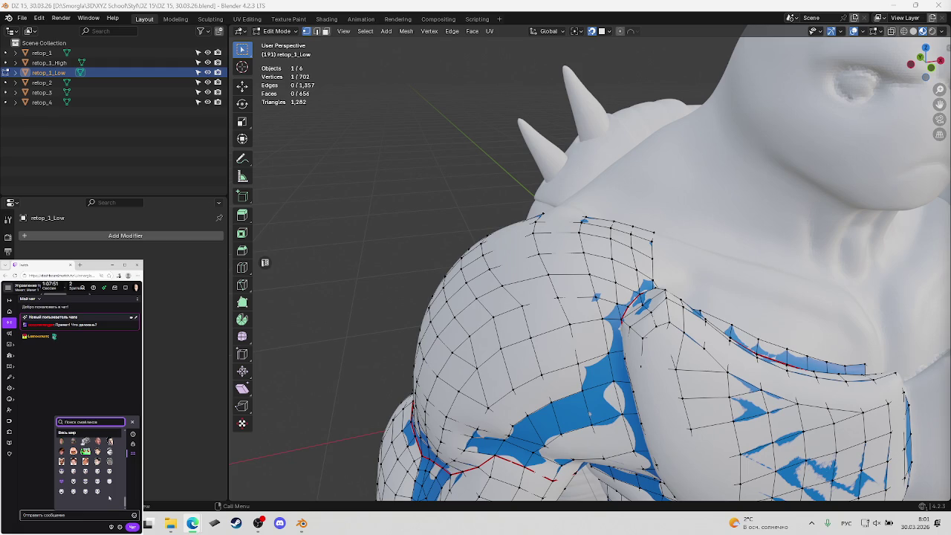
click(63, 481)
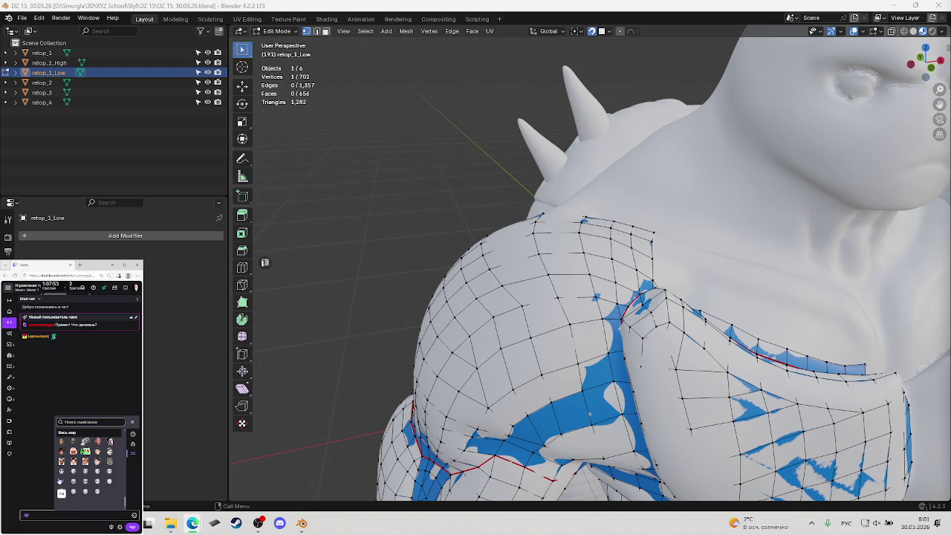
click(133, 528)
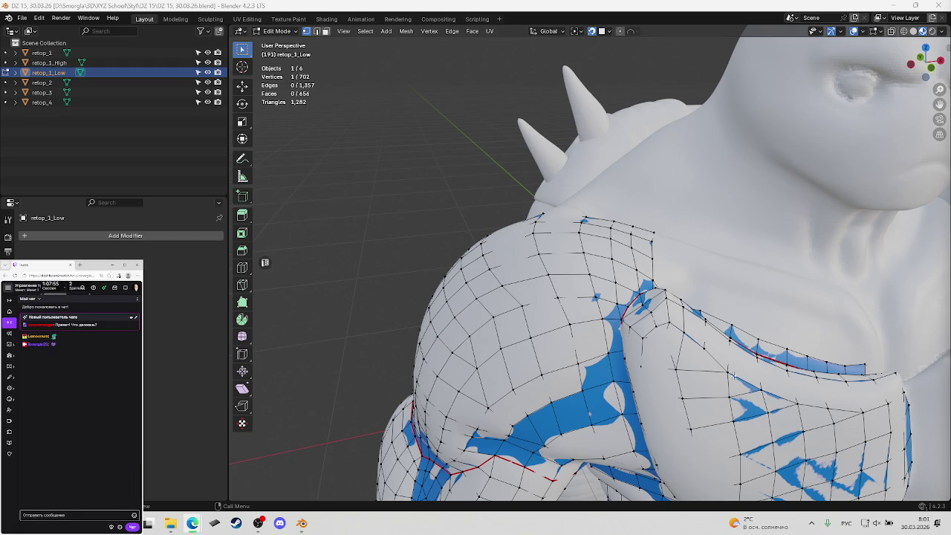
mouse_move(561, 260)
middle_down()
mouse_move(576, 273)
mouse_move(583, 228)
mouse_move(569, 267)
mouse_move(597, 281)
mouse_move(579, 275)
mouse_move(582, 253)
mouse_move(558, 283)
middle_up()
key(ctrl+s)
scroll(576, 273, up, 3)
scroll(597, 281, down, 5)
scroll(579, 275, up, 2)
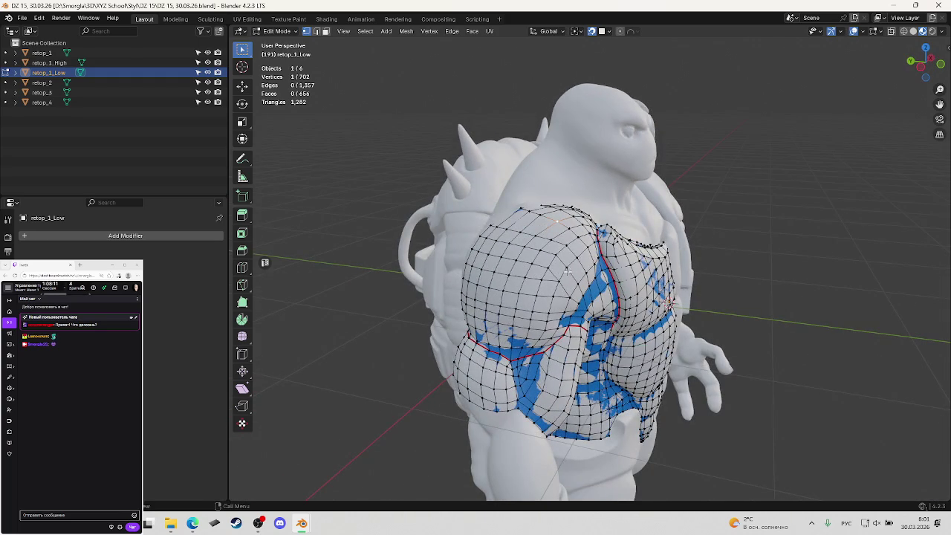
scroll(556, 261, up, 3)
mouse_move(550, 260)
middle_down()
mouse_move(505, 261)
mouse_move(561, 269)
mouse_move(533, 248)
middle_up()
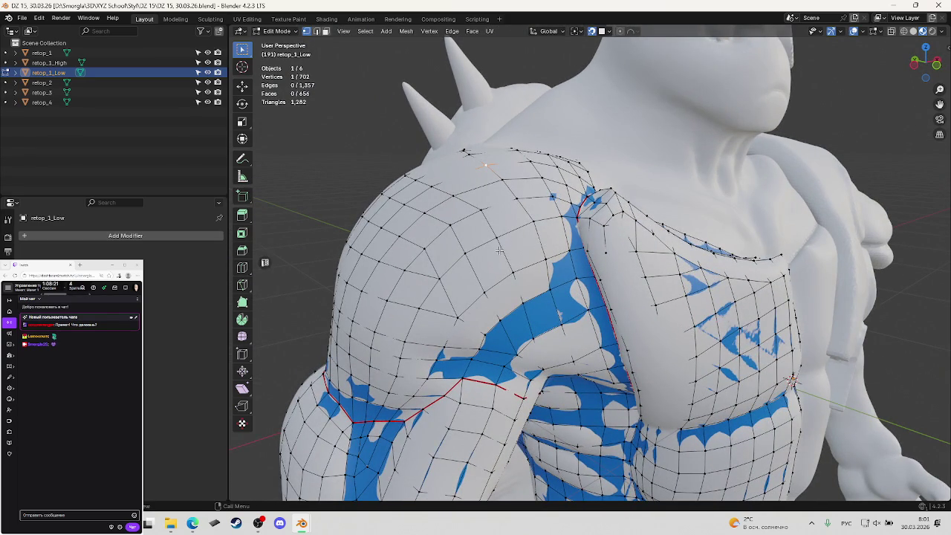
Knife-cut new edges across the shoulder faces after cancelling a first attempt.
key(k)
click(451, 223)
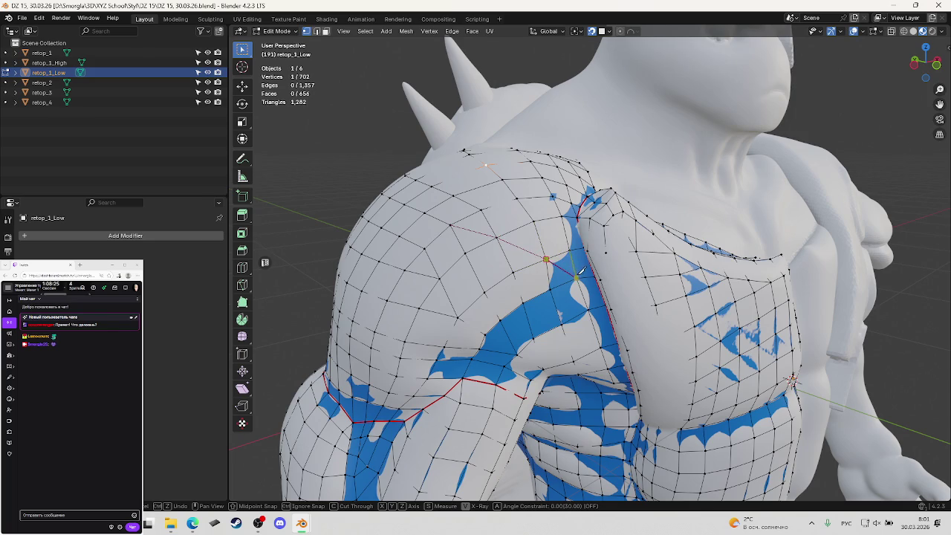
key(Escape)
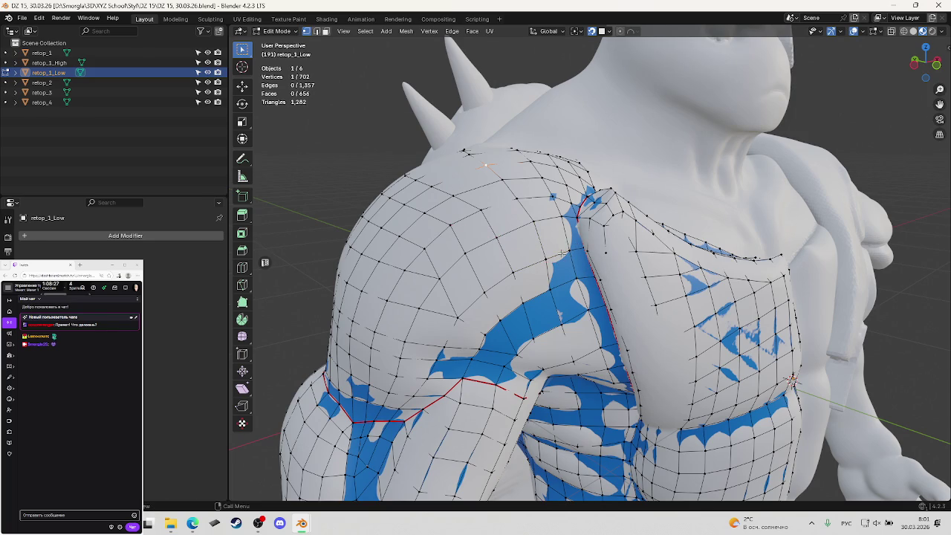
middle_drag(485, 238, 644, 252)
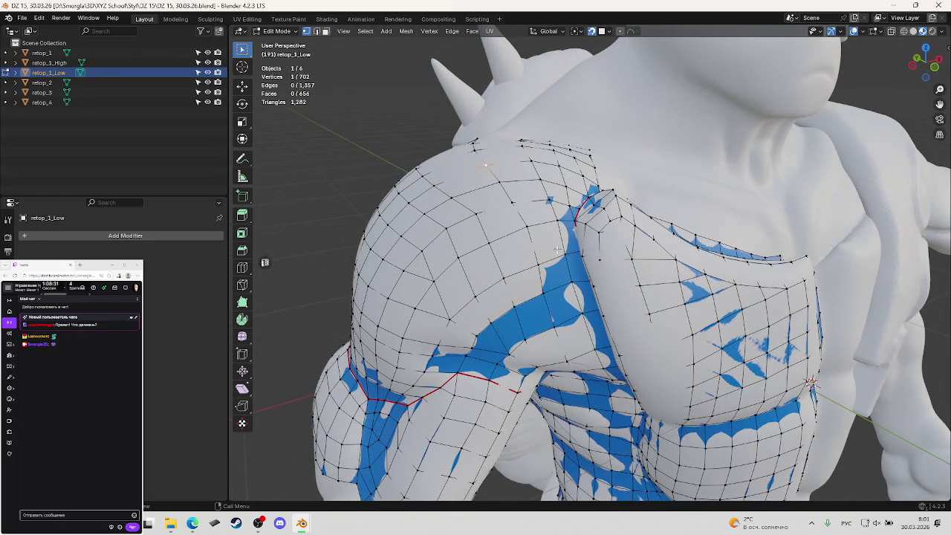
middle_drag(573, 253, 588, 251)
key(k)
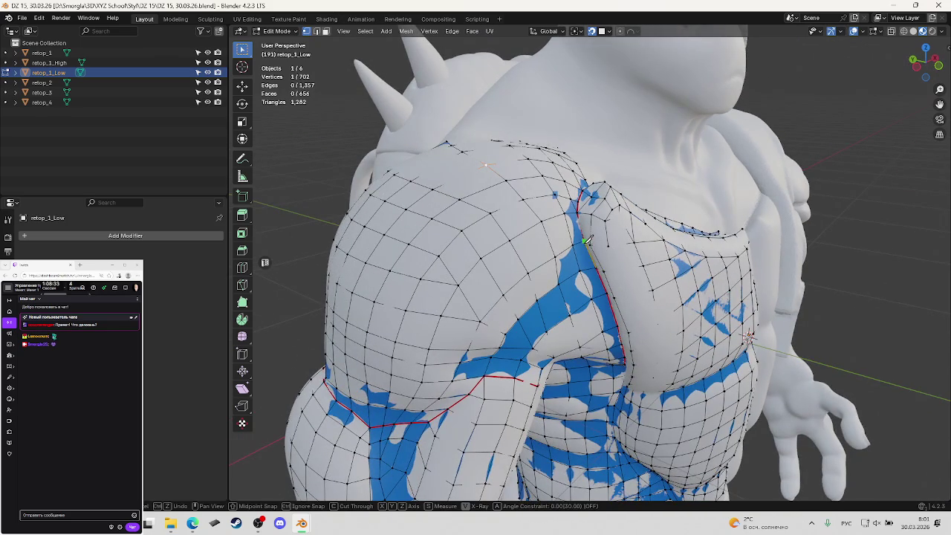
click(487, 218)
mouse_move(524, 234)
middle_down()
mouse_move(530, 249)
mouse_move(580, 243)
middle_up()
key(Return)
In see-through view, knife-cut at the shoulder crease and dissolve the stray vertex with Ctrl+X.
scroll(565, 242, up, 3)
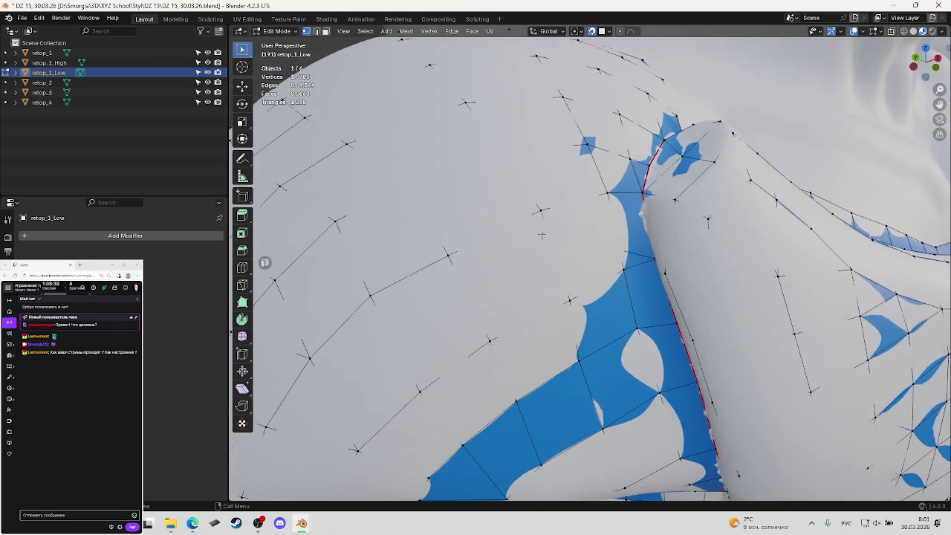
key(shift+z)
key(shift+z)
middle_drag(549, 239, 541, 207)
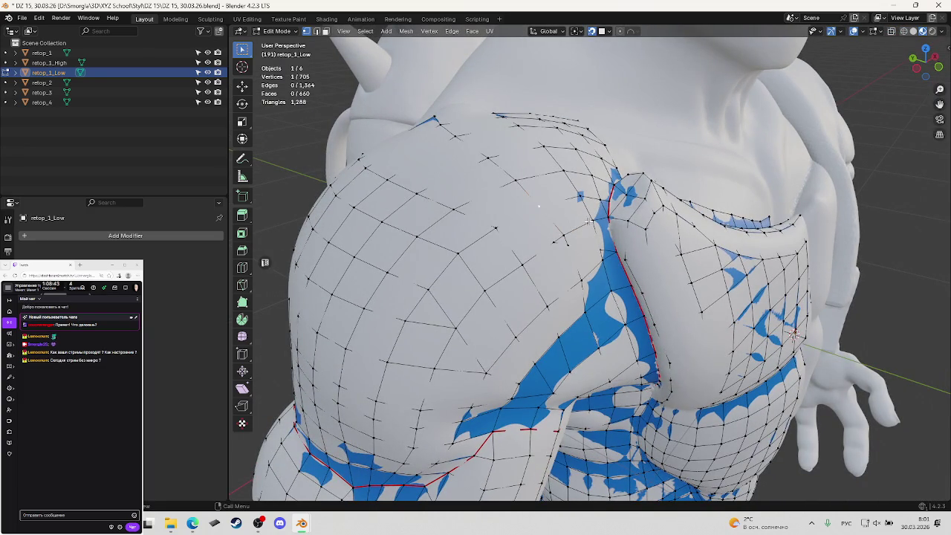
key(k)
click(538, 206)
click(546, 199)
key(Escape)
key(ctrl+x)
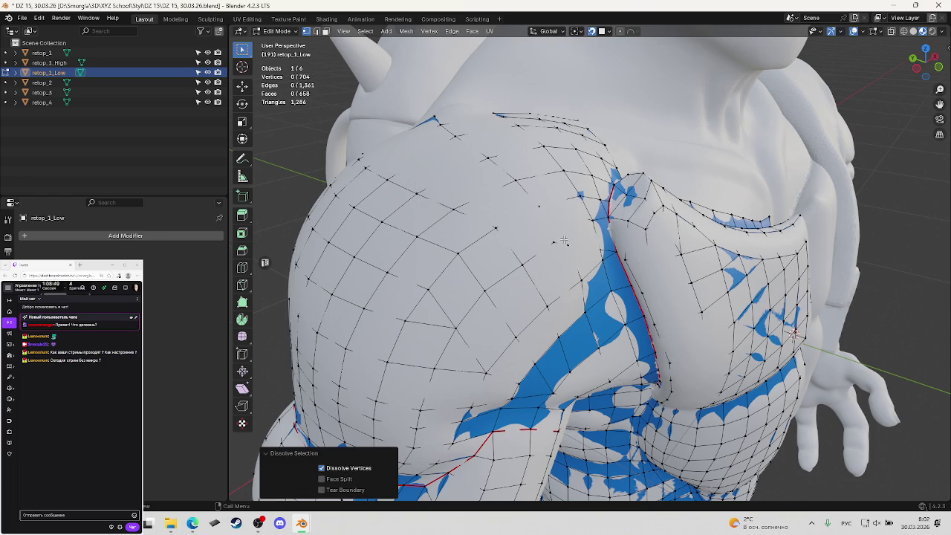
Move a shoulder vertex with G and toggle see-through wireframe shading to check it.
click(533, 199)
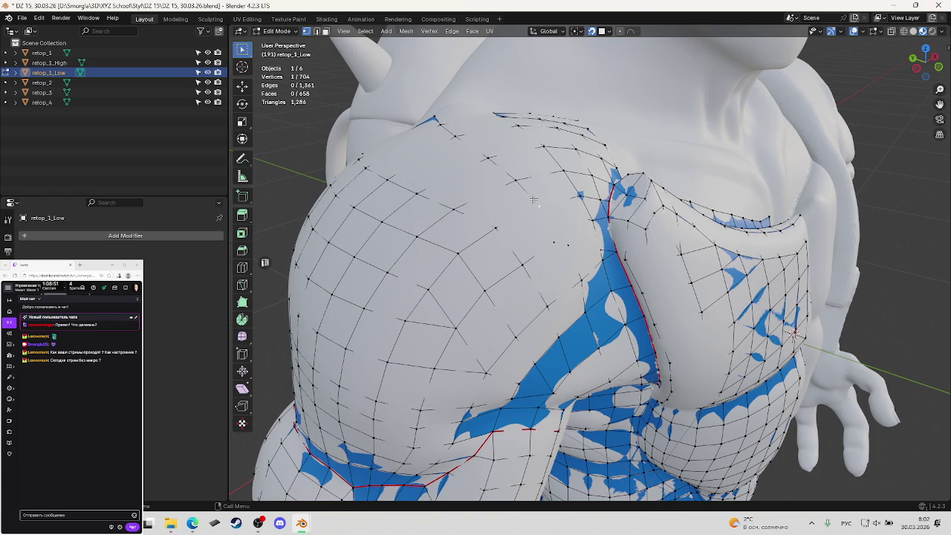
key(g)
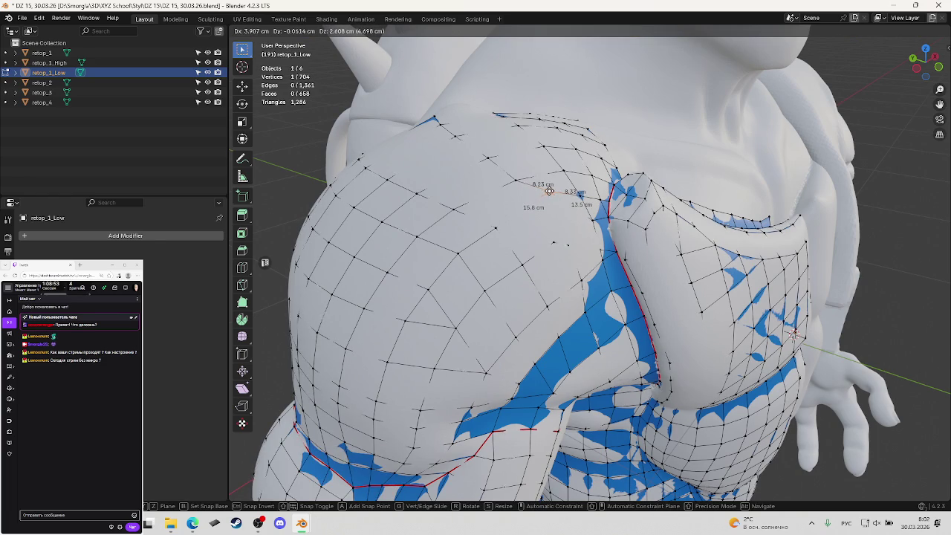
click(549, 191)
middle_drag(549, 191, 588, 219)
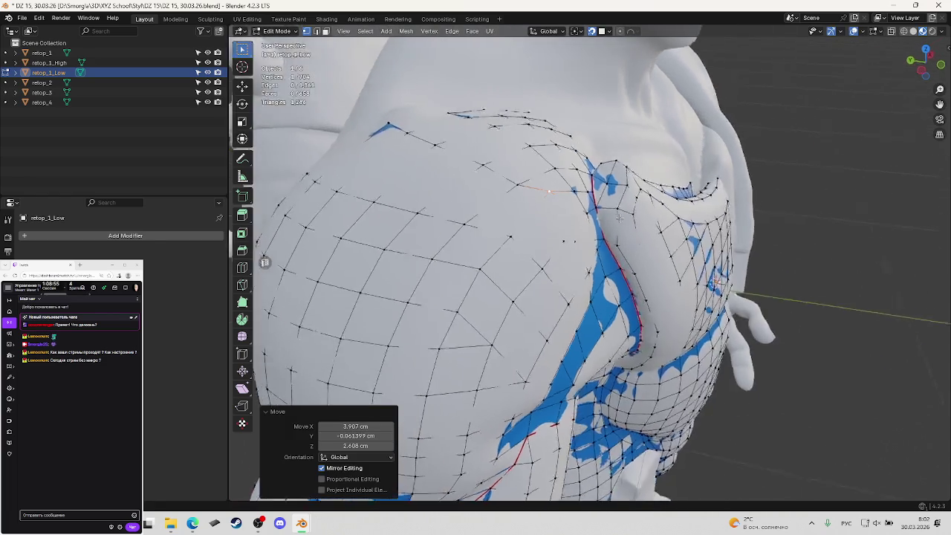
click(594, 226)
key(shift+z)
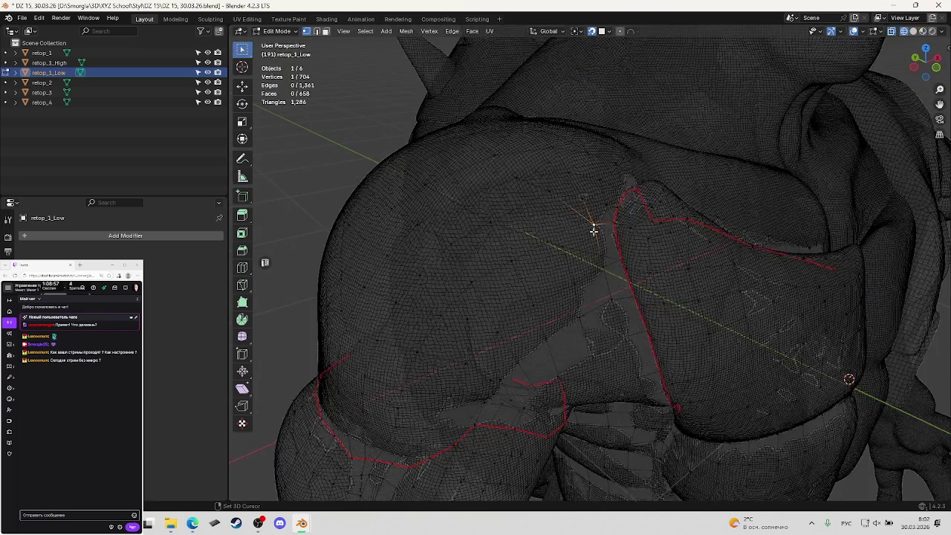
key(shift+z)
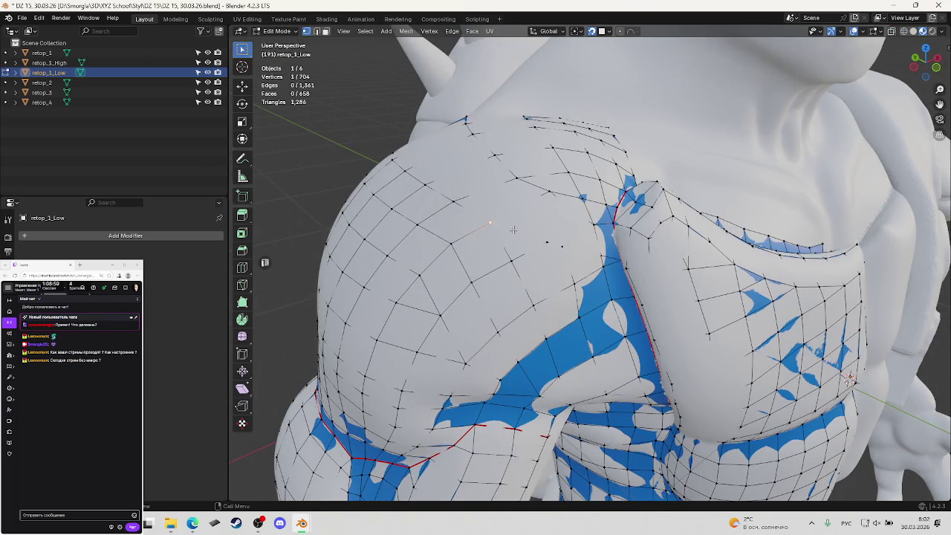
key(shift+z)
key(shift+z)
middle_drag(548, 236, 535, 207)
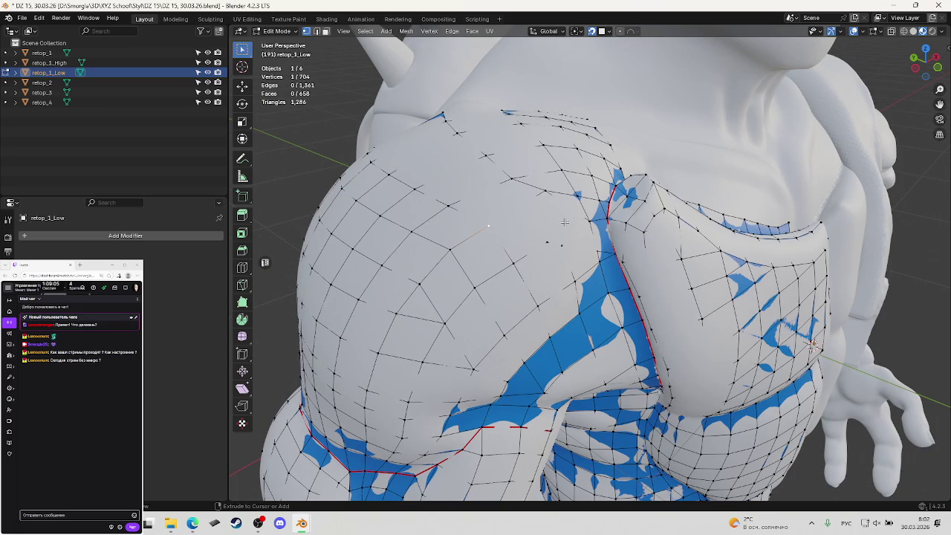
Undo the shoulder edits back to 702 vertices and 656 faces, save, and view the torso.
ctrl+right_click(557, 236)
key(ctrl+z)
key(ctrl+z)
key(ctrl+z)
key(ctrl+s)
scroll(583, 256, down, 5)
mouse_move(584, 257)
middle_down()
mouse_move(576, 242)
mouse_move(608, 256)
mouse_move(590, 245)
middle_up()
scroll(572, 234, up, 3)
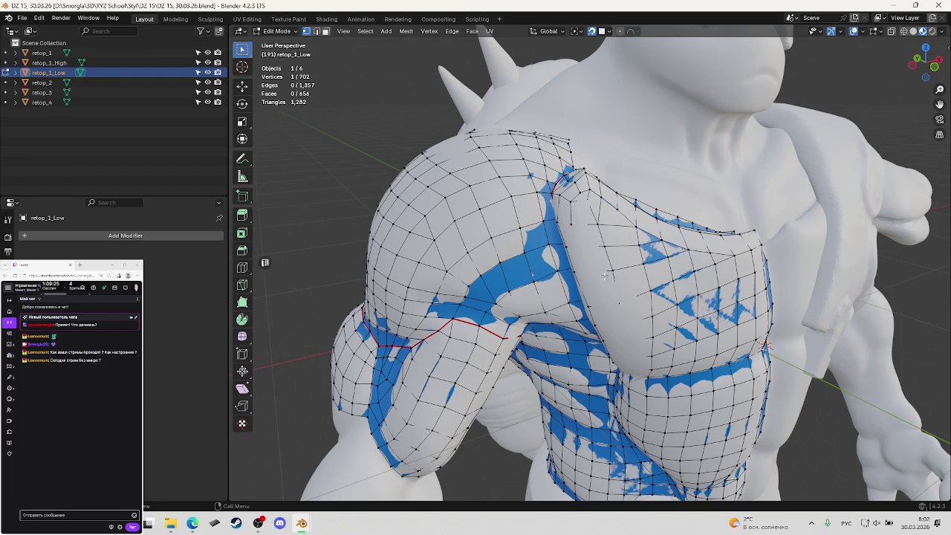
click(50, 515)
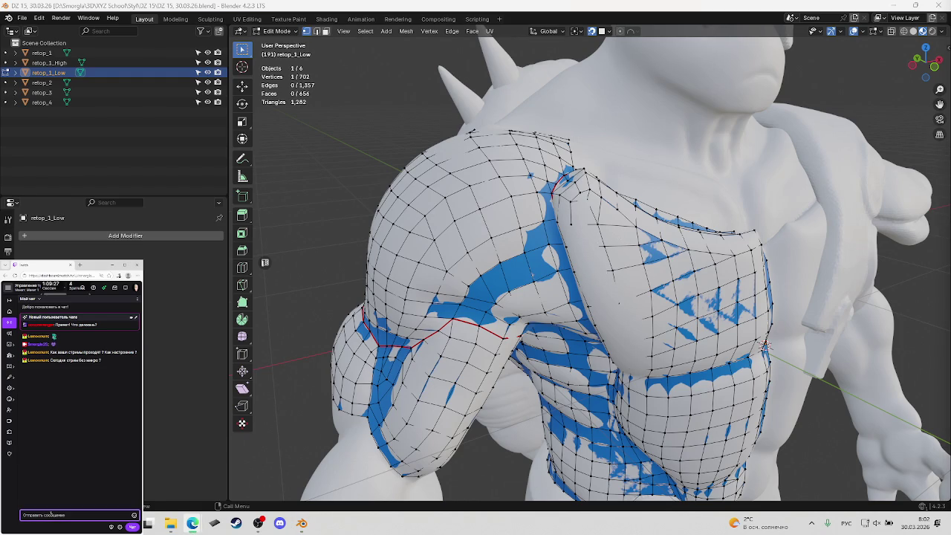